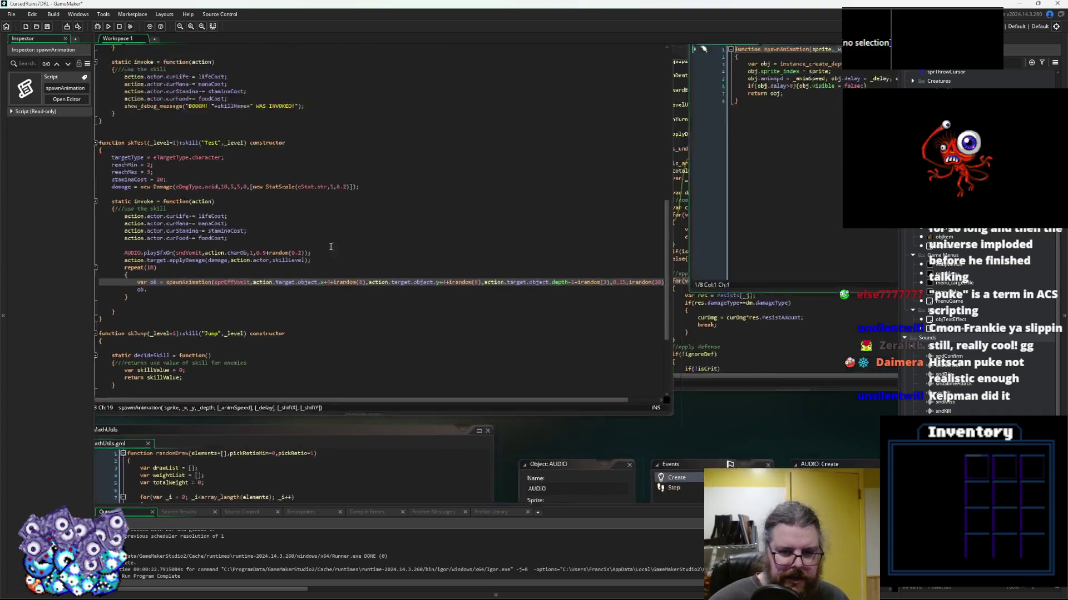
Add an empty animComesFrom() function with braces below spawnAnimation
key("Return")
key("Return")
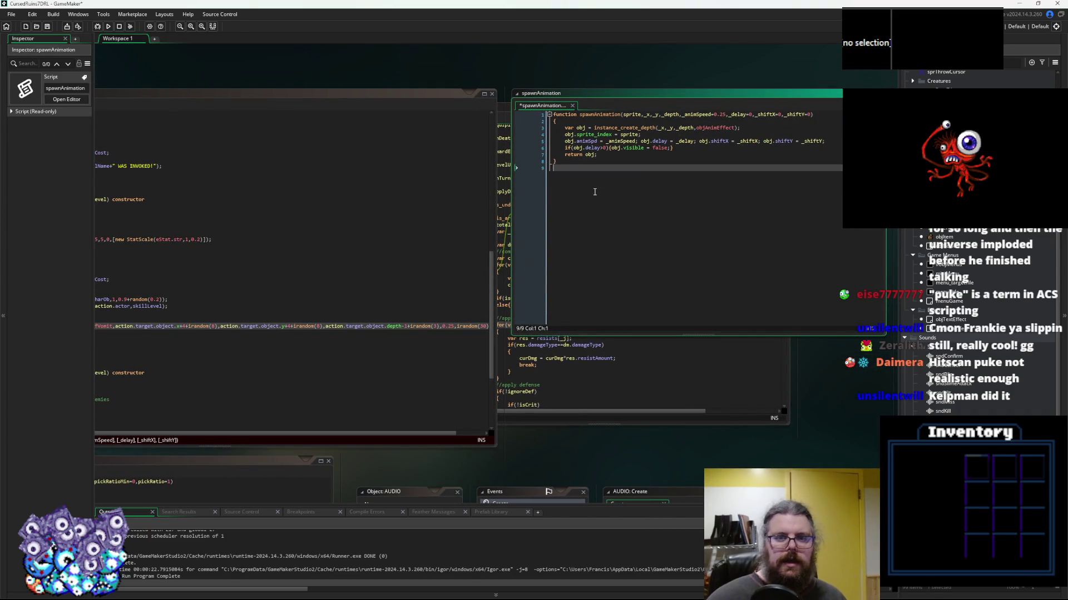
type("function ")
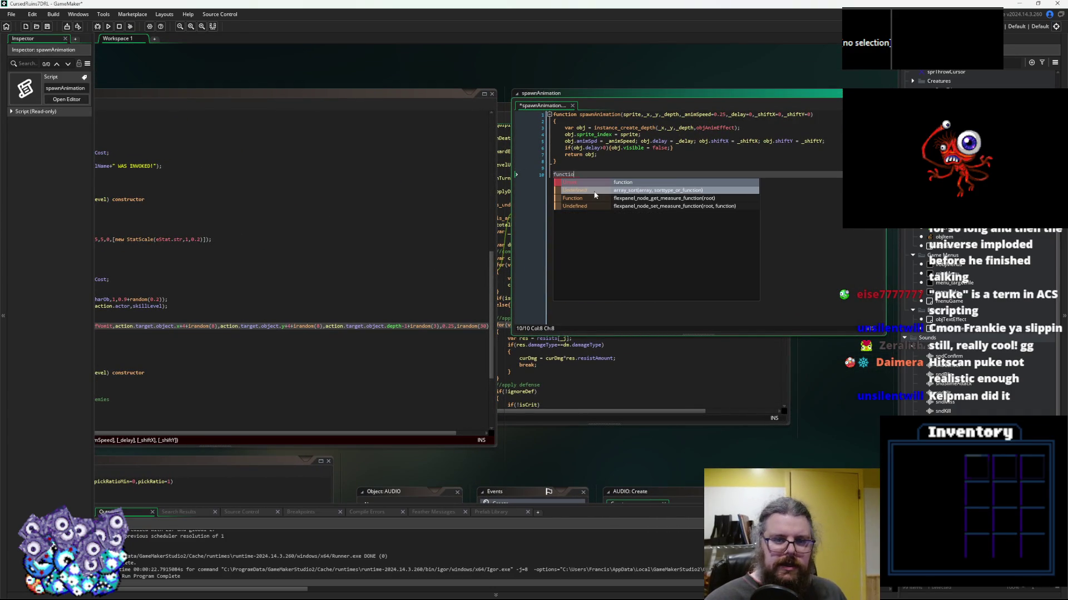
type("anim")
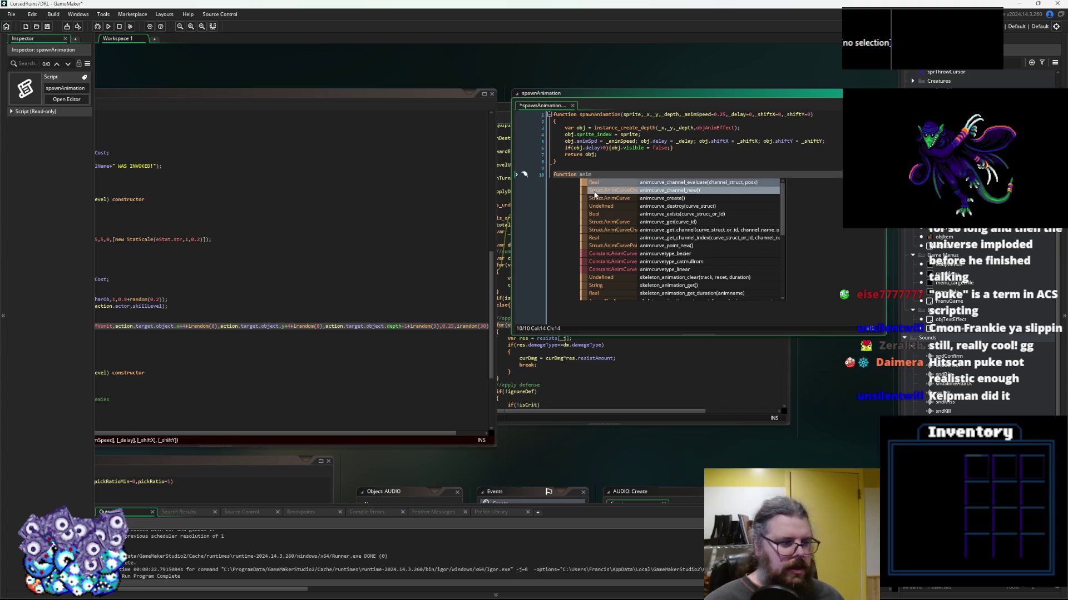
type("ComesFrom")
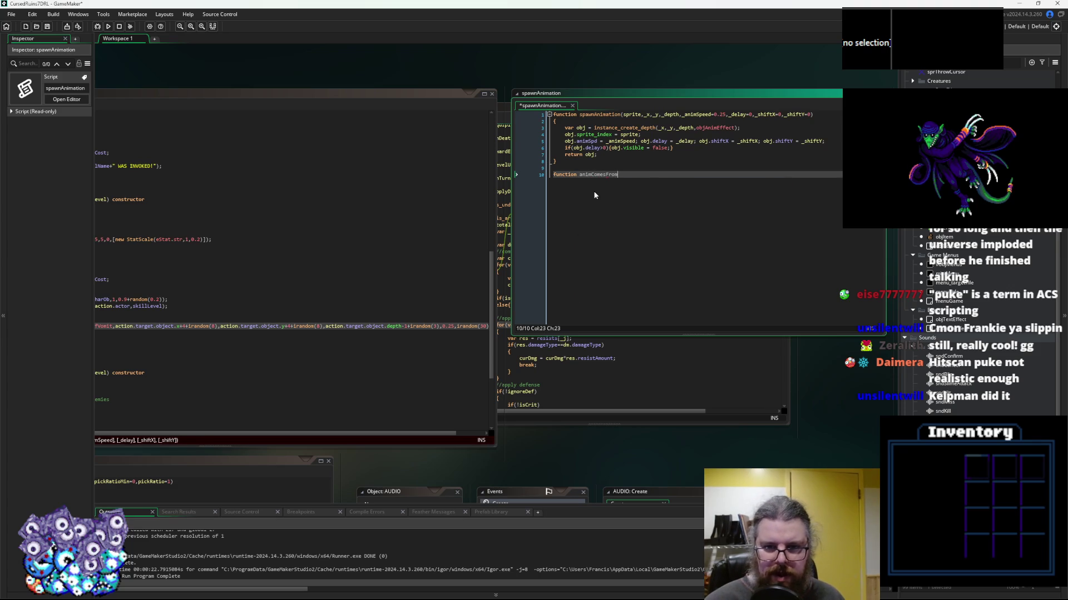
type("()")
key("Return")
type("{")
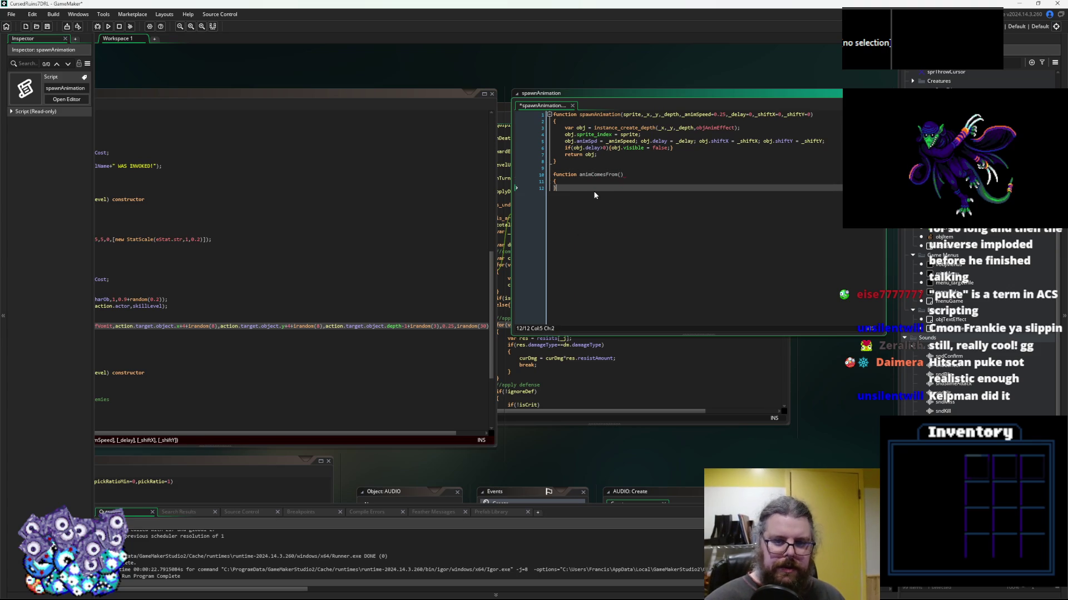
key("Up")
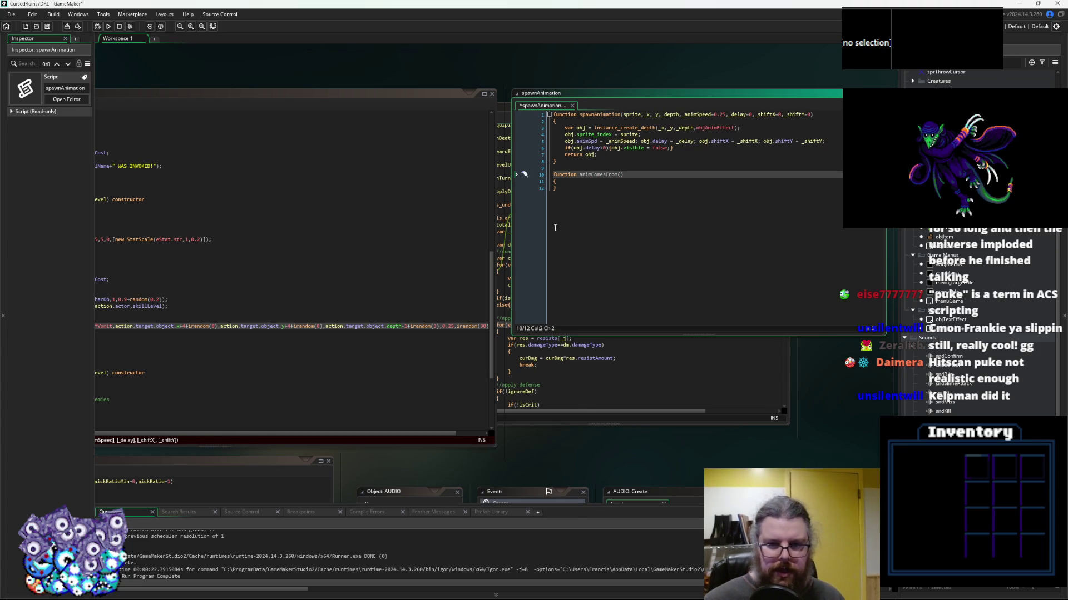
left_click(741, 192)
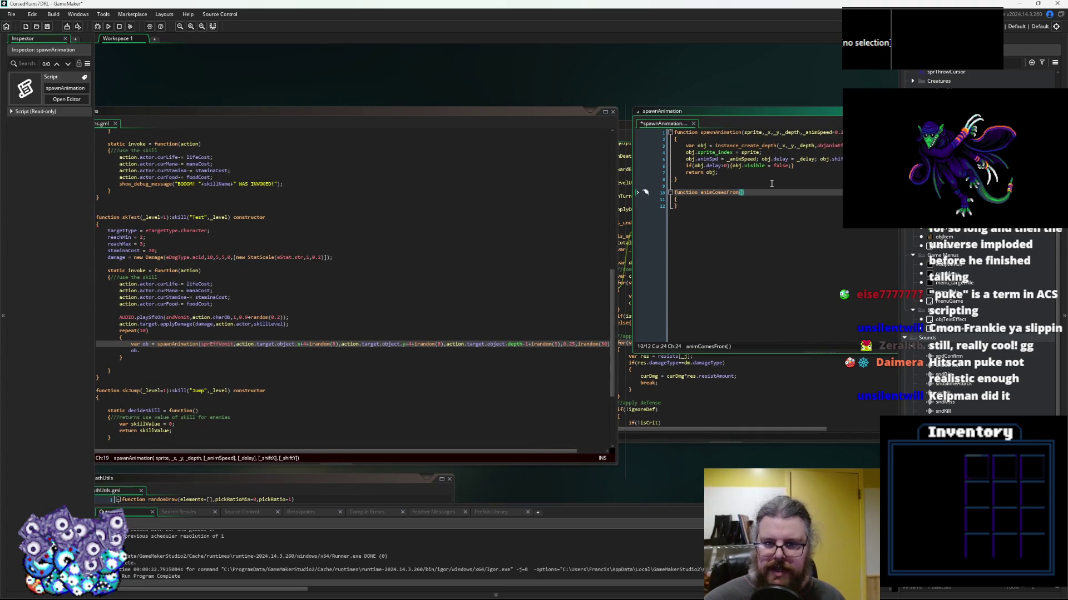
Give animComesFrom the parameters ob, fromX, fromY and add a blank body line
type("ob,")
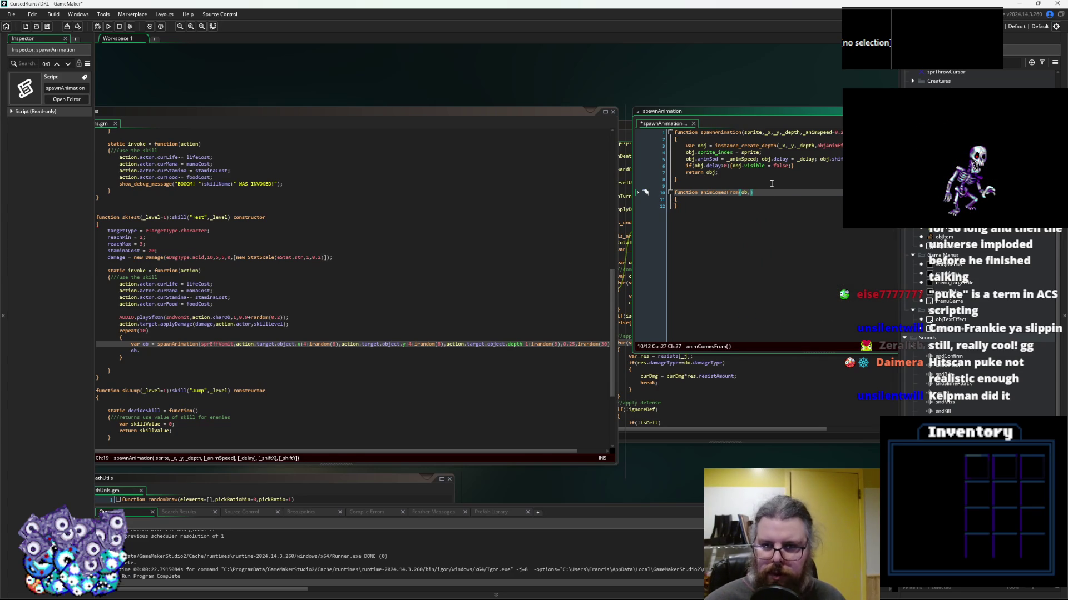
type("u")
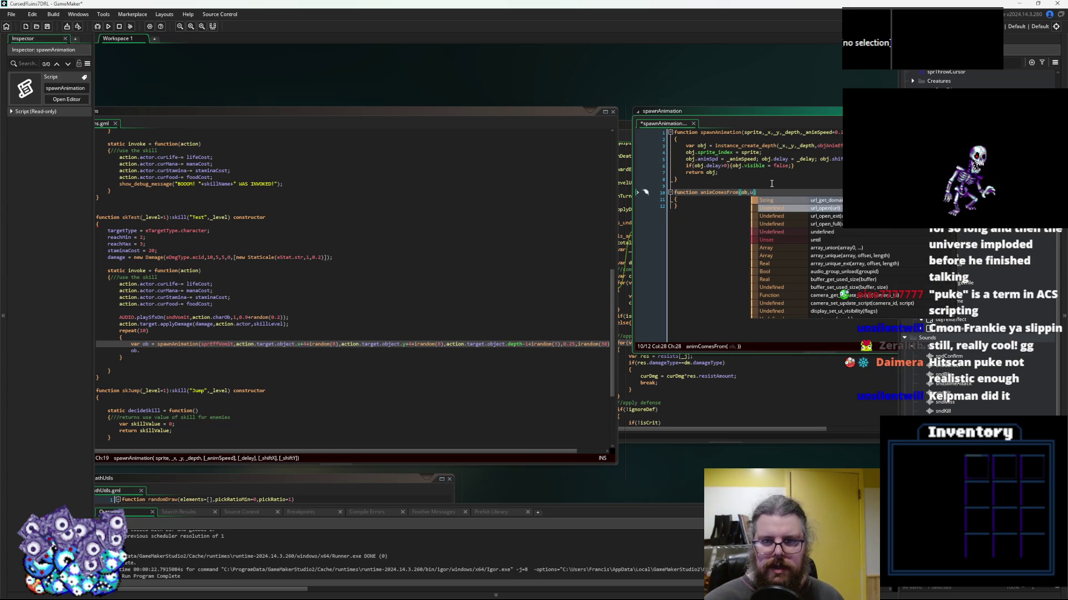
key("BackSpace")
type("fromX,from")
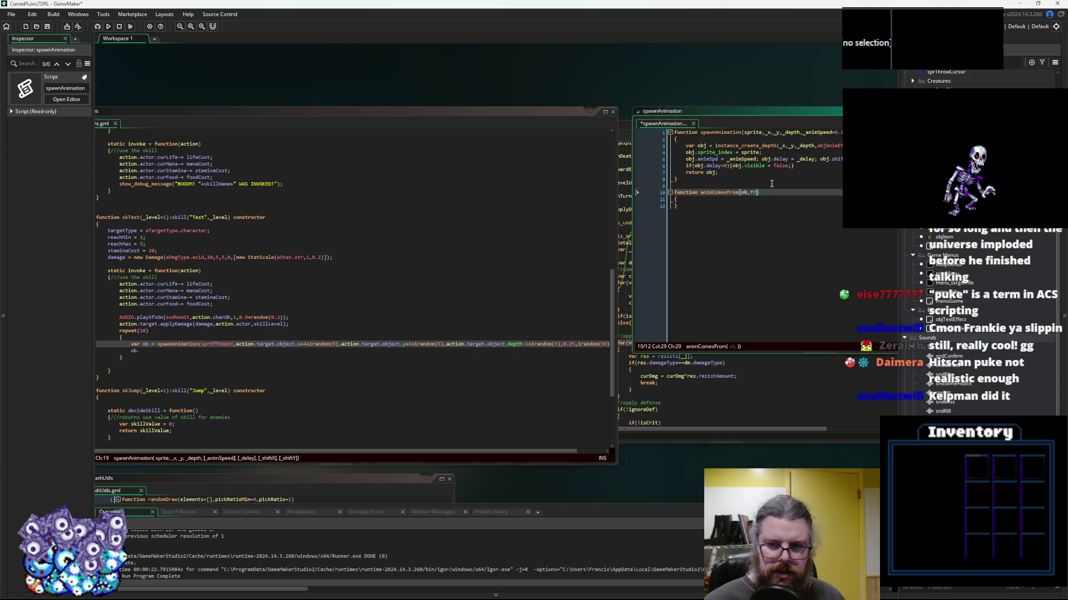
type("Y")
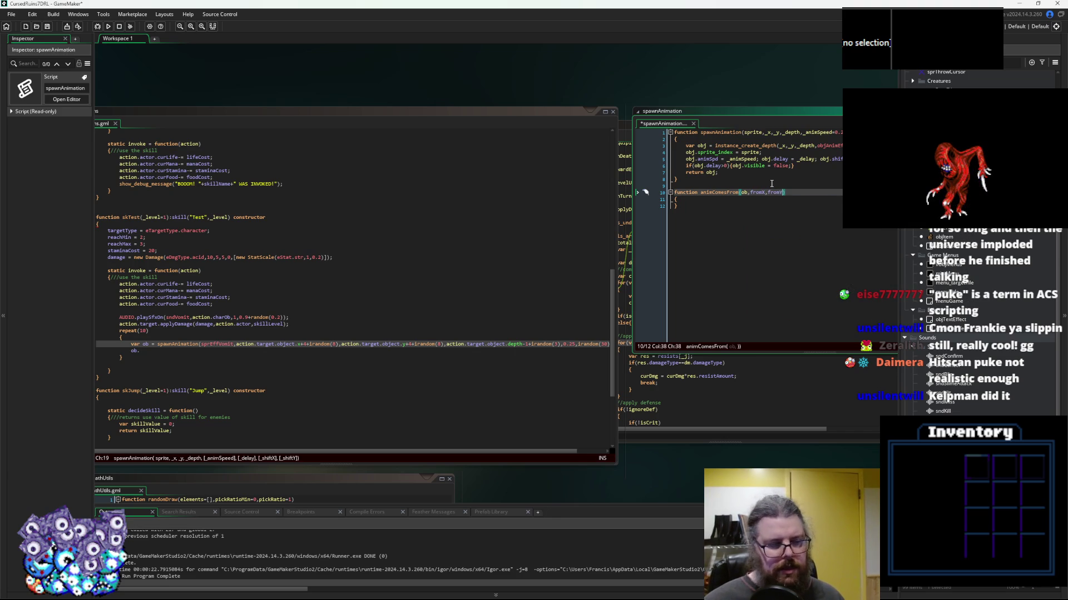
key("Down")
key("Return")
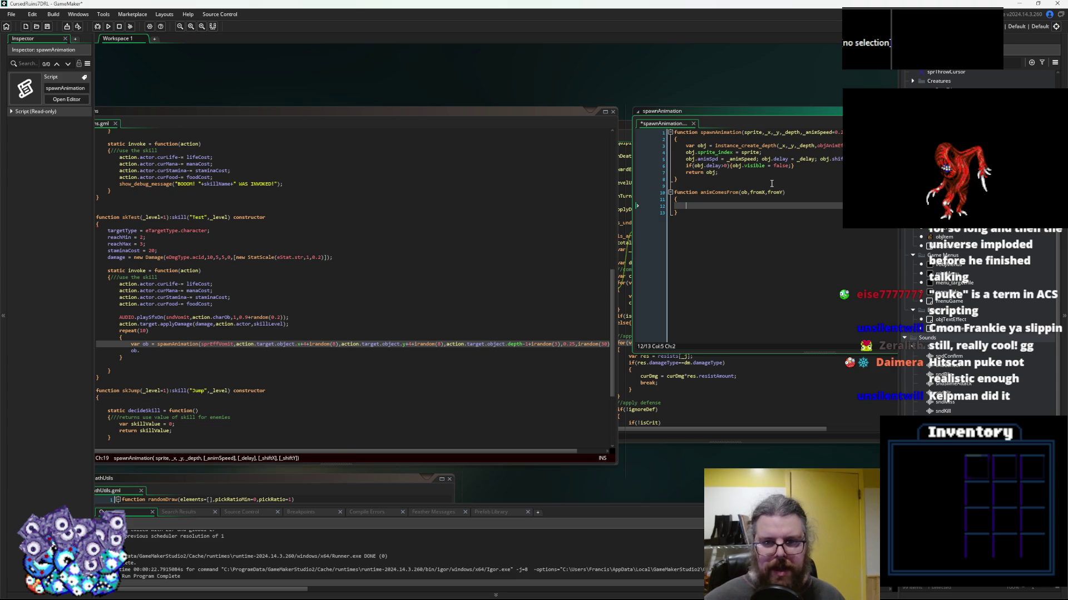
key("Down")
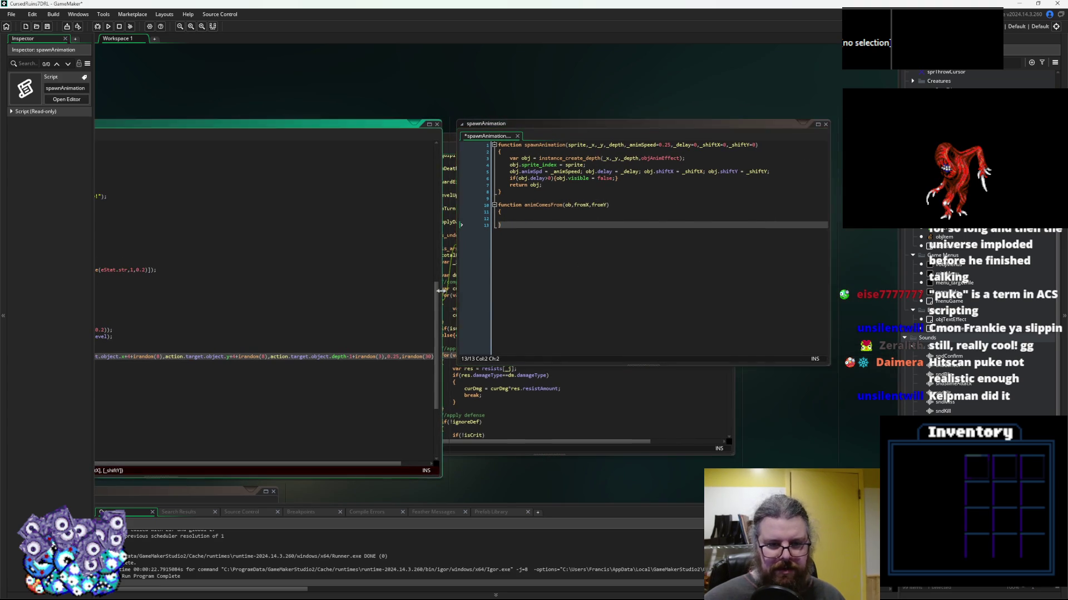
left_click(439, 290)
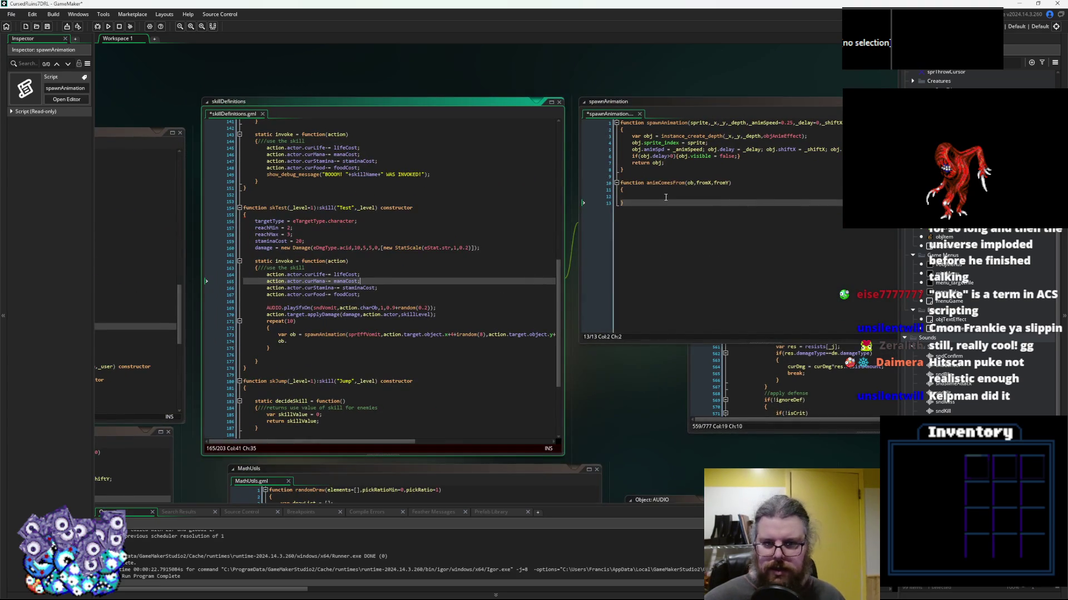
Start an animComesFrom(ob, call on line 174 of skillDefinitions
double_click(664, 183)
key("ctrl+c")
left_click(278, 341)
key("ctrl+v")
type("(ob")
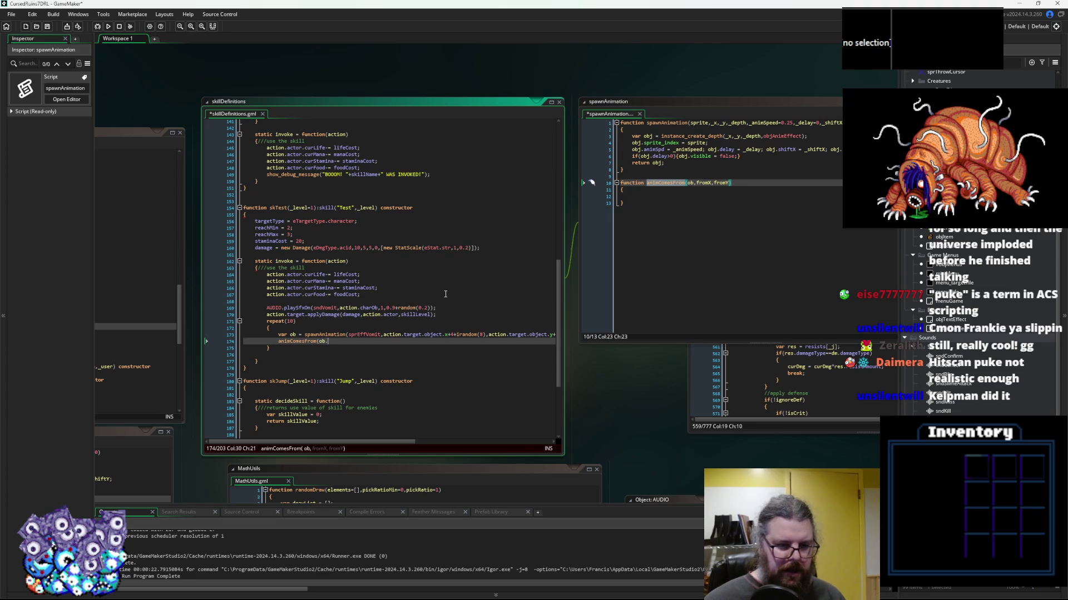
type(",")
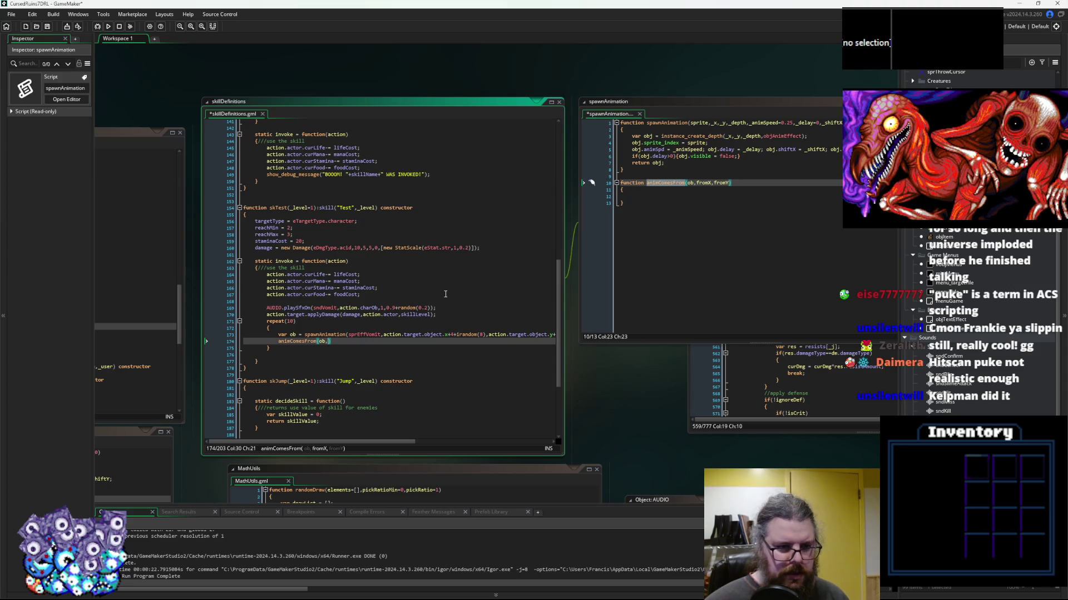
Pass action.actor.object.x as the call's second argument
left_click_drag(302, 274, 266, 275)
key("ctrl+c")
left_click(327, 340)
key("ctrl+v")
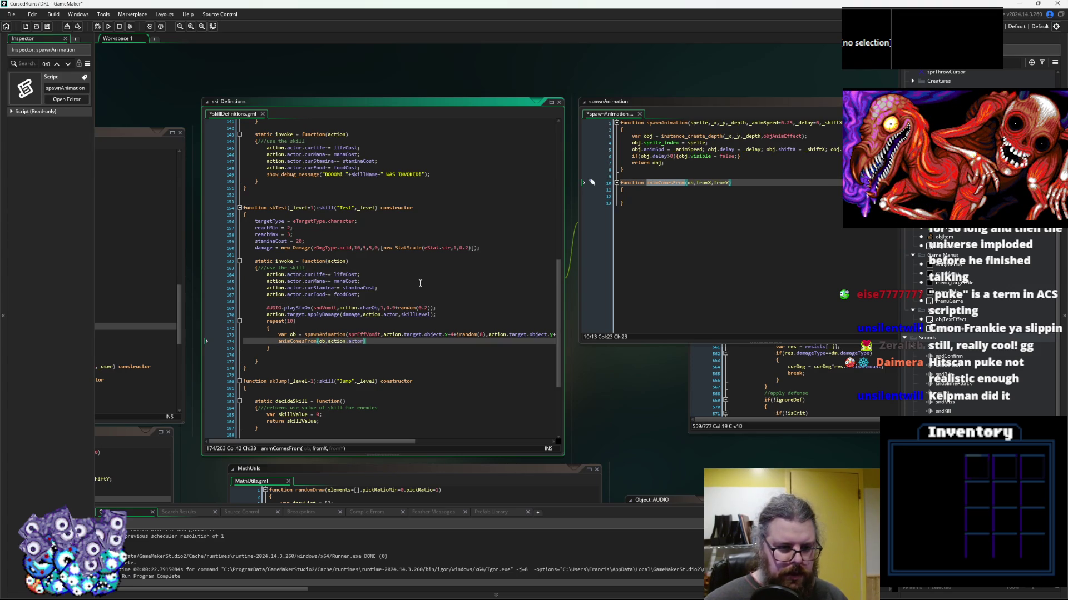
type(".x")
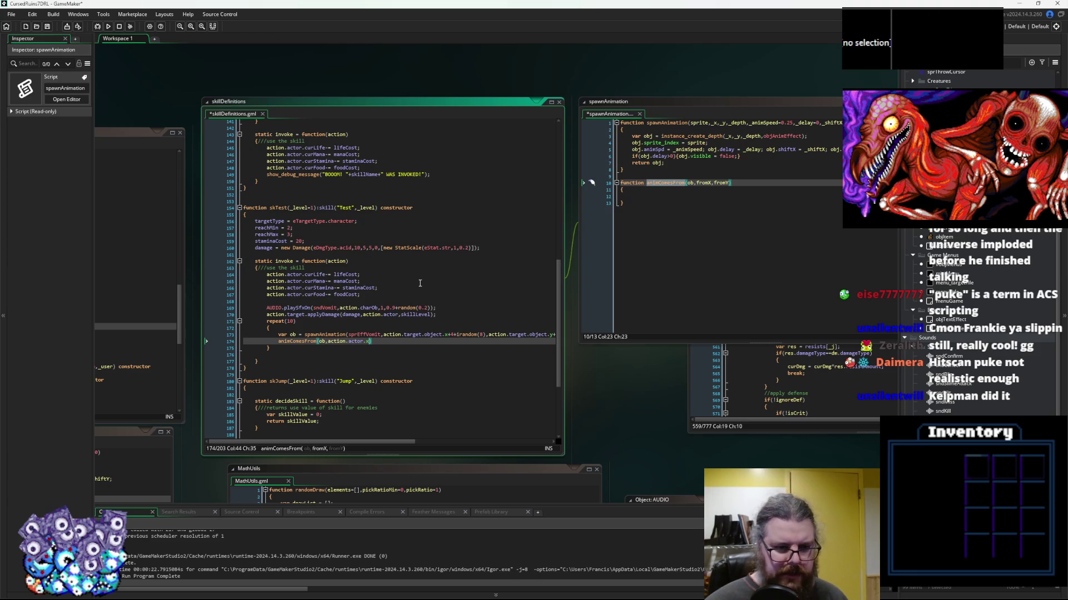
key("Left")
key("Left")
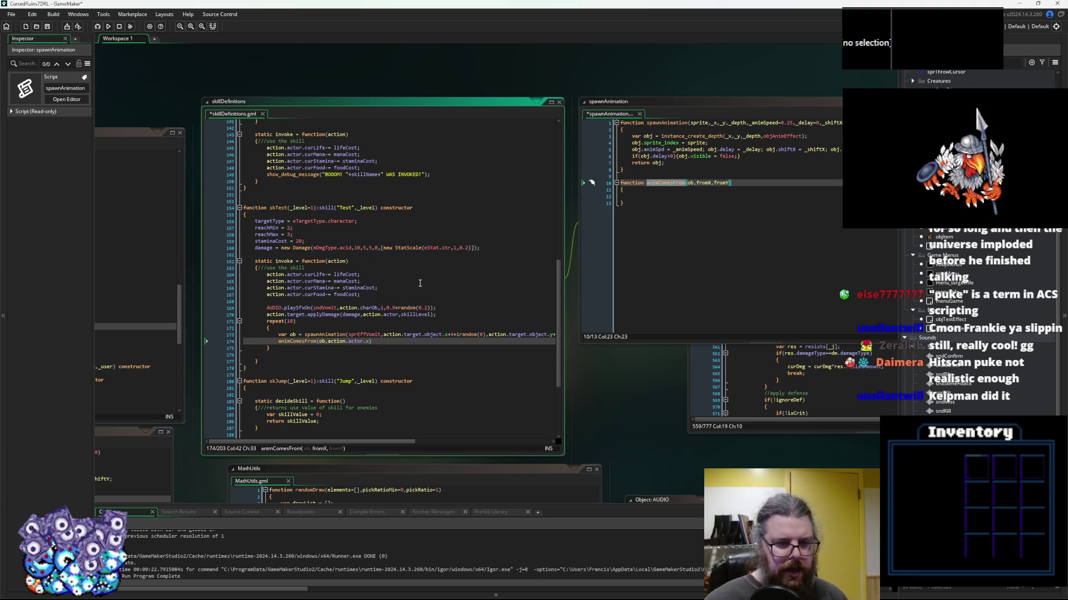
type(".object")
key("Right")
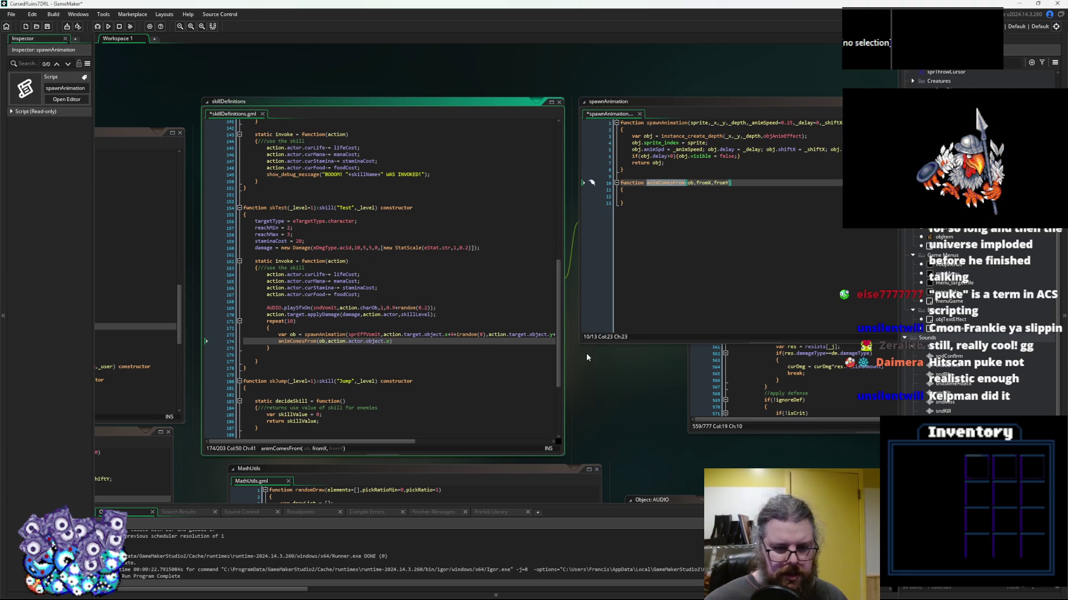
Duplicate the caster coordinate expression as the third argument after a comma
mouse_move(563, 357)
left_mouse_down()
mouse_move(683, 361)
mouse_move(584, 362)
left_mouse_up()
key("ctrl+shift+Left")
key("ctrl+shift+Left")
key("ctrl+shift+Left")
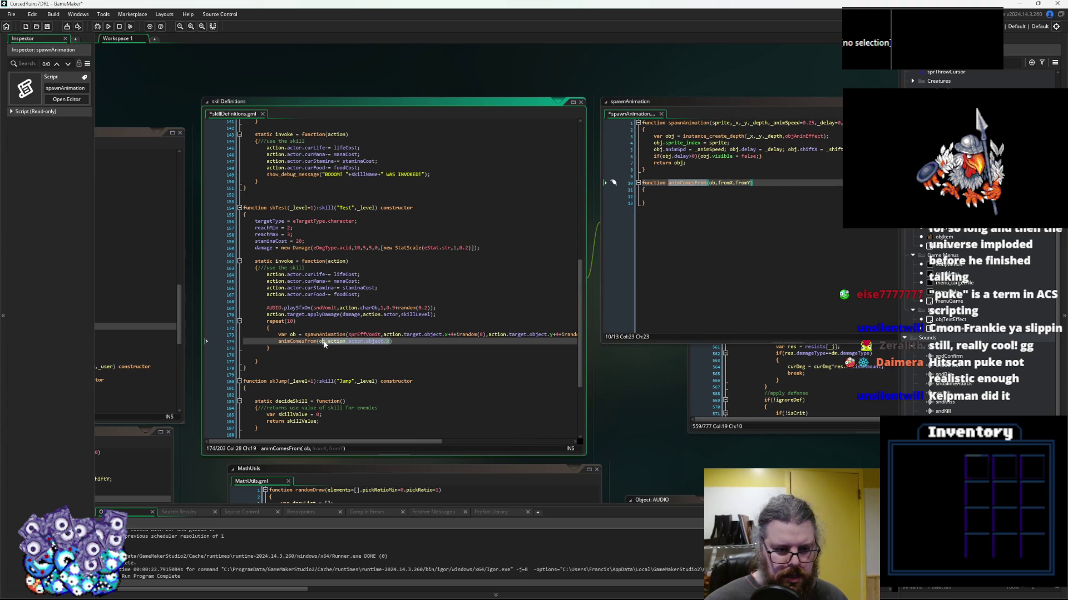
key("ctrl+c")
key("Right")
type(",")
key("ctrl+v")
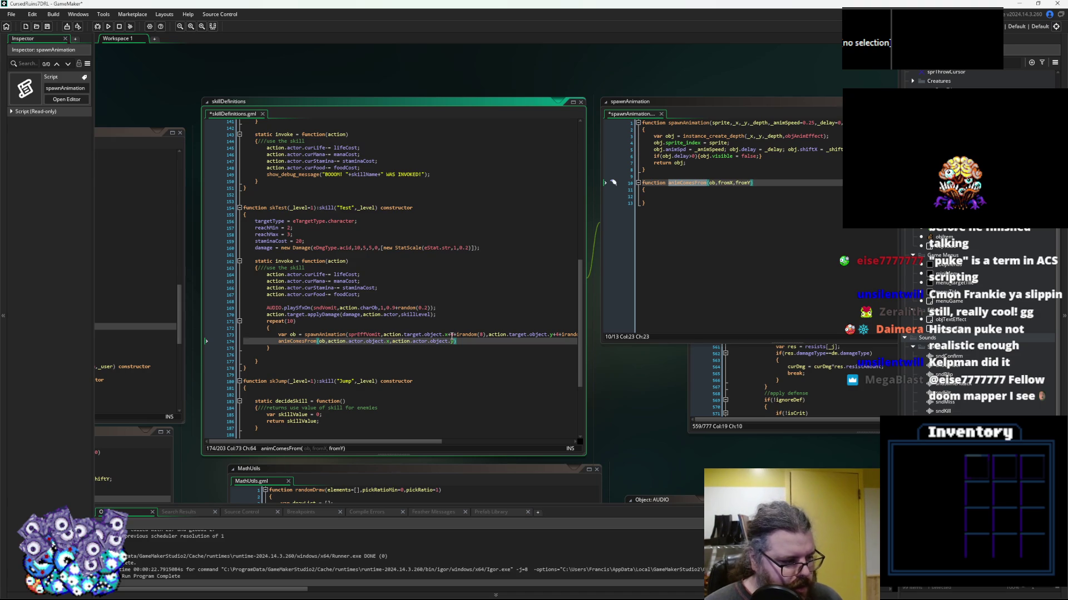
Close the animComesFrom call on line 174 and review its caster x and y arguments
type(")")
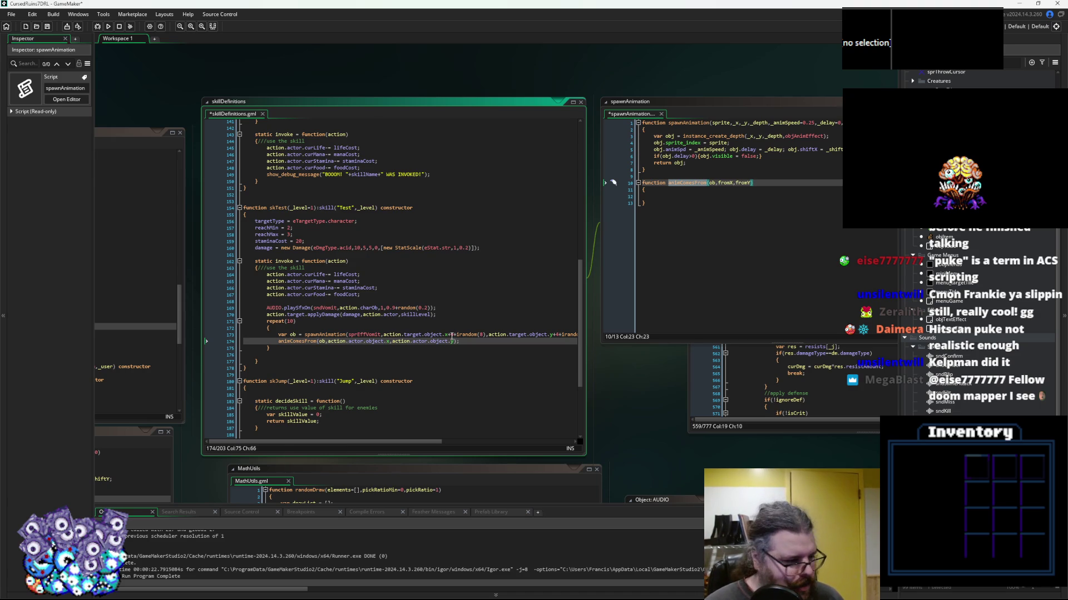
key("Left")
key("Left")
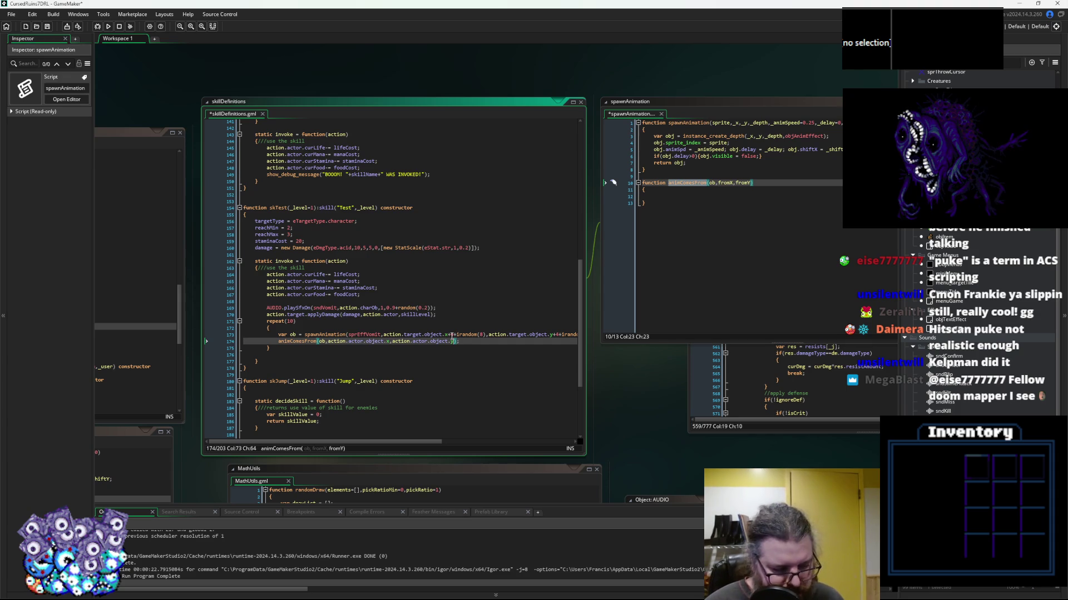
key("Left")
key("Left")
key("Left")
key("Right")
key("Right")
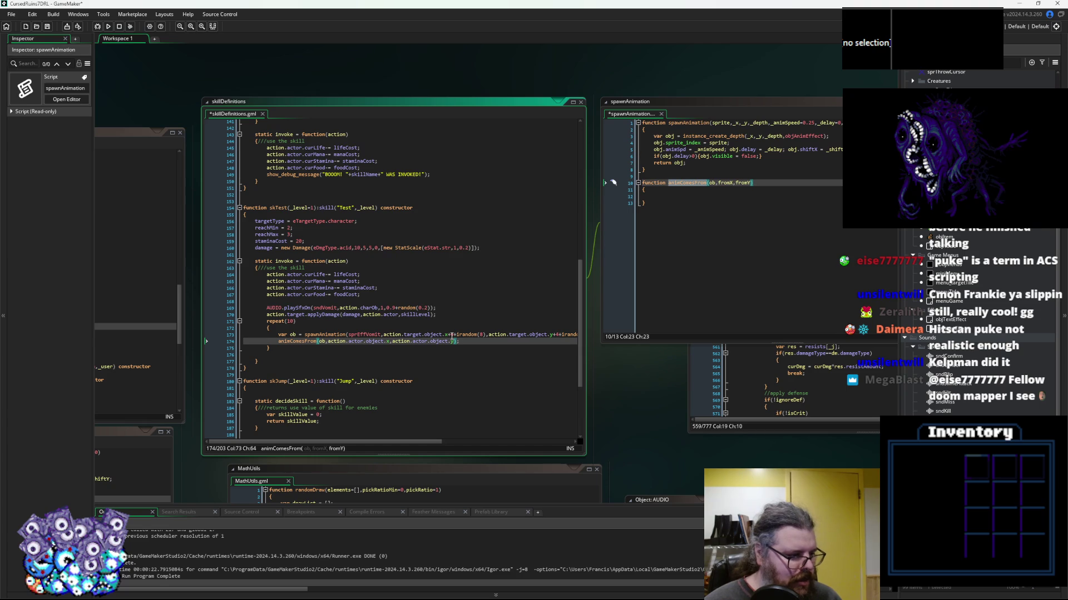
key("Left")
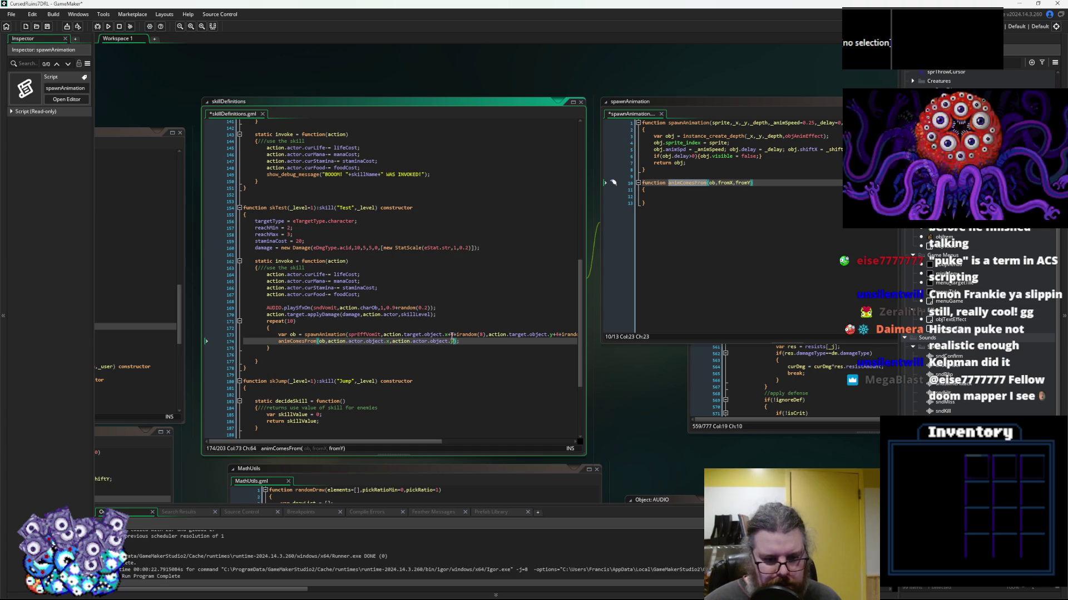
key("Left")
key("Left")
key("Left")
key("Left")
key("Left")
key("Left")
key("Right")
key("Right")
key("Right")
key("Right")
key("Right")
key("Right")
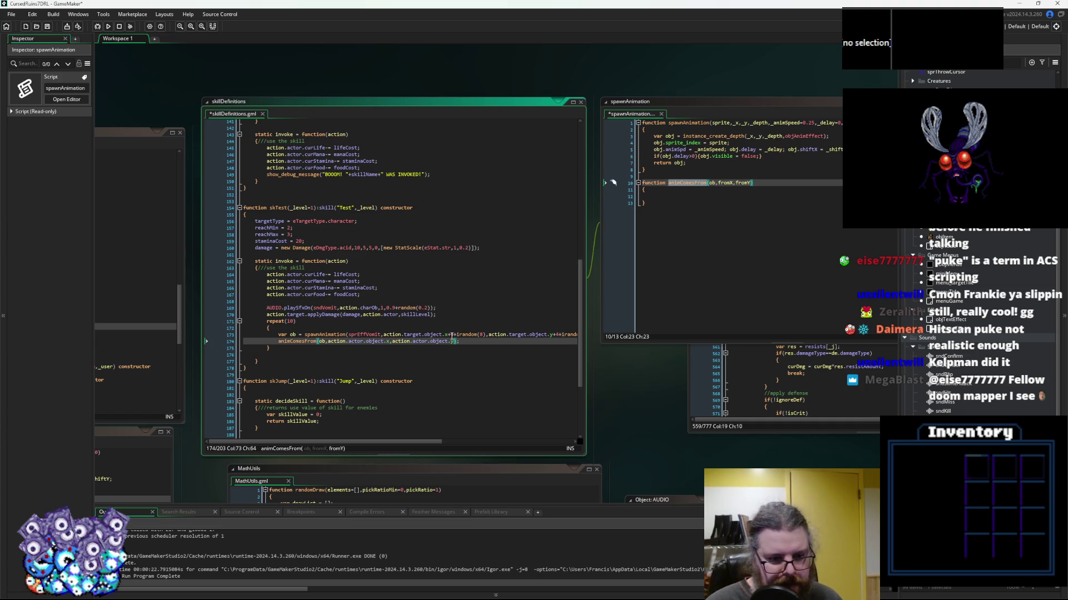
key("End")
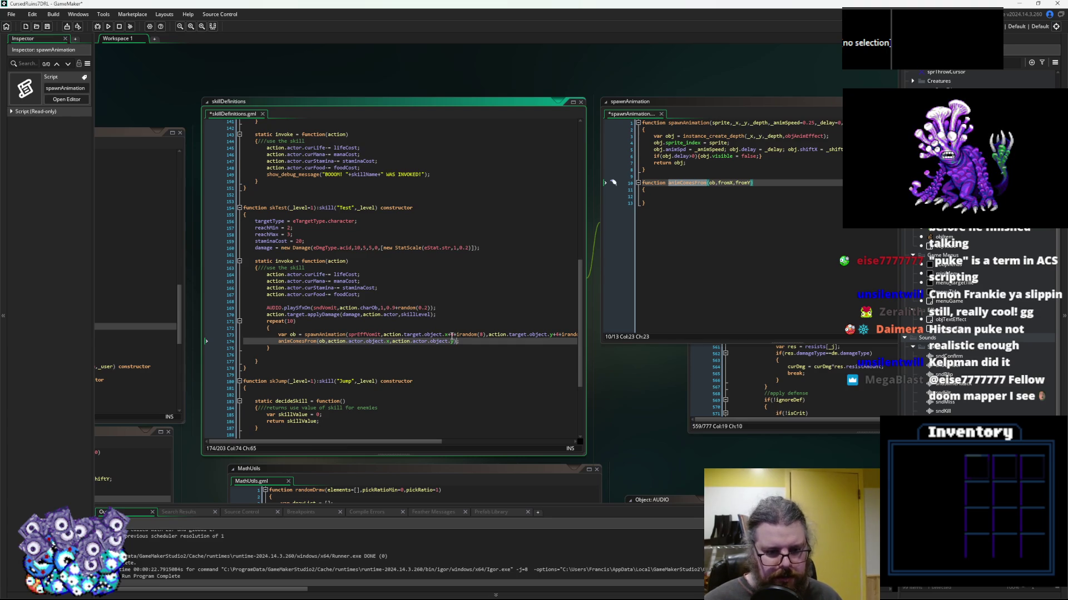
key("Left")
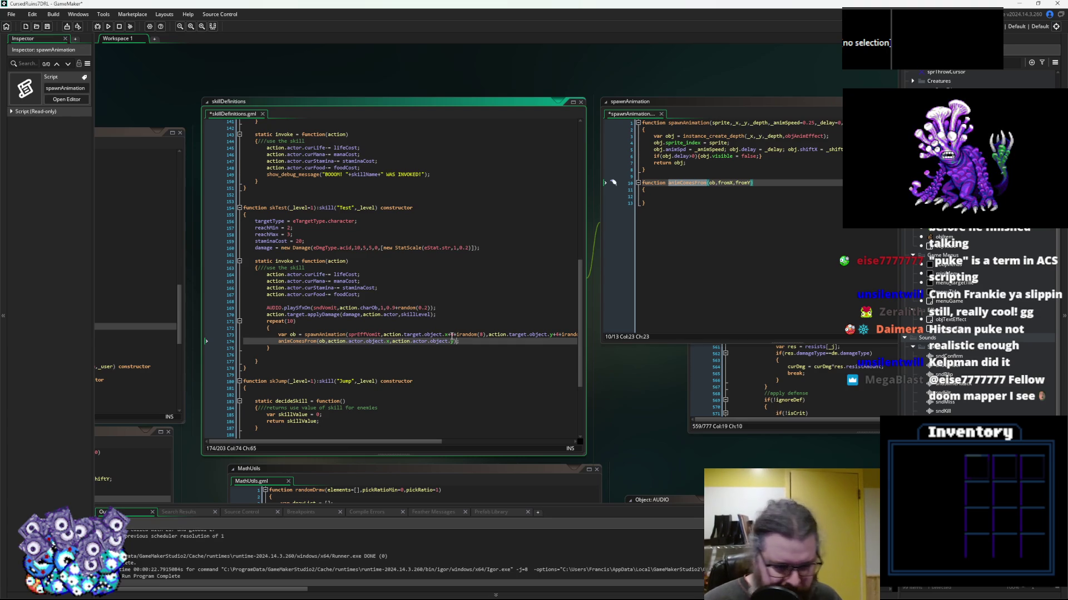
scroll(561, 347, "up", 2, "ctrl")
key("Down")
key("Down")
key("Down")
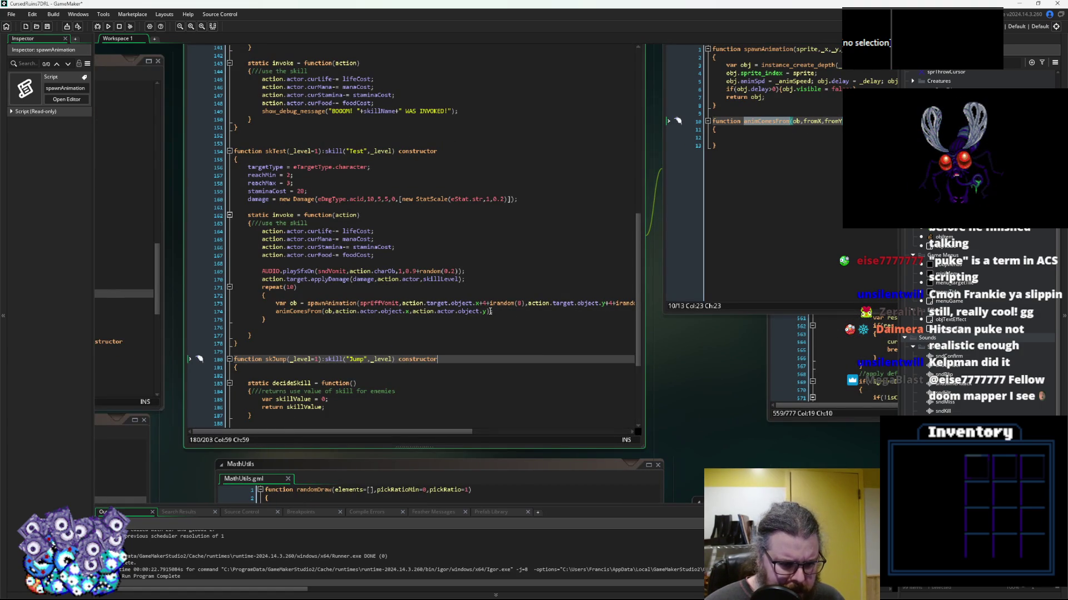
Jump to the animComesFrom definition with F12 and type ob. in its empty body
left_click(490, 311)
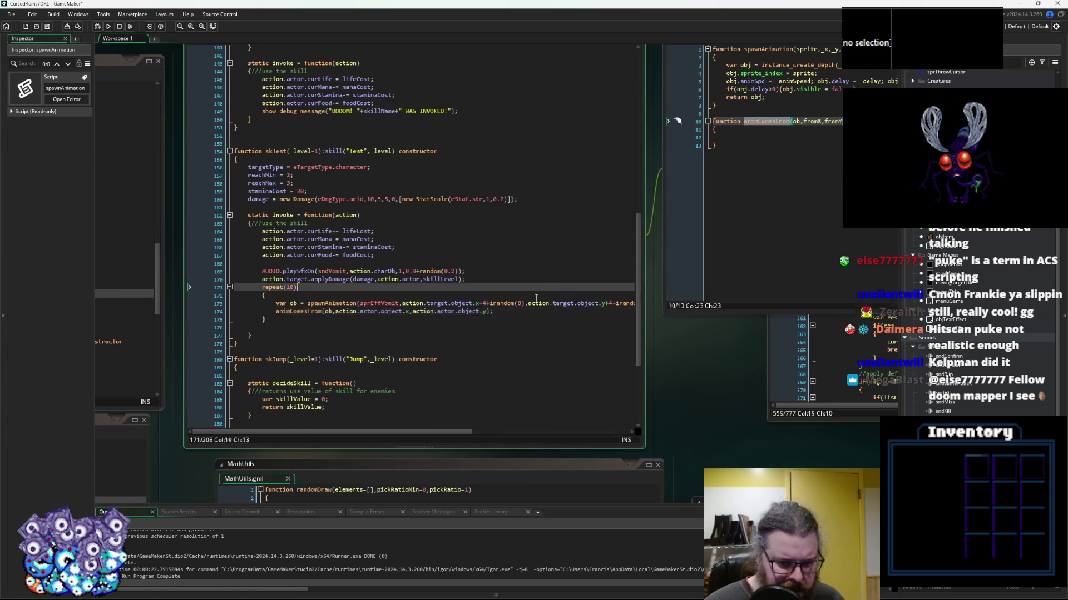
key("F12")
left_click(483, 258)
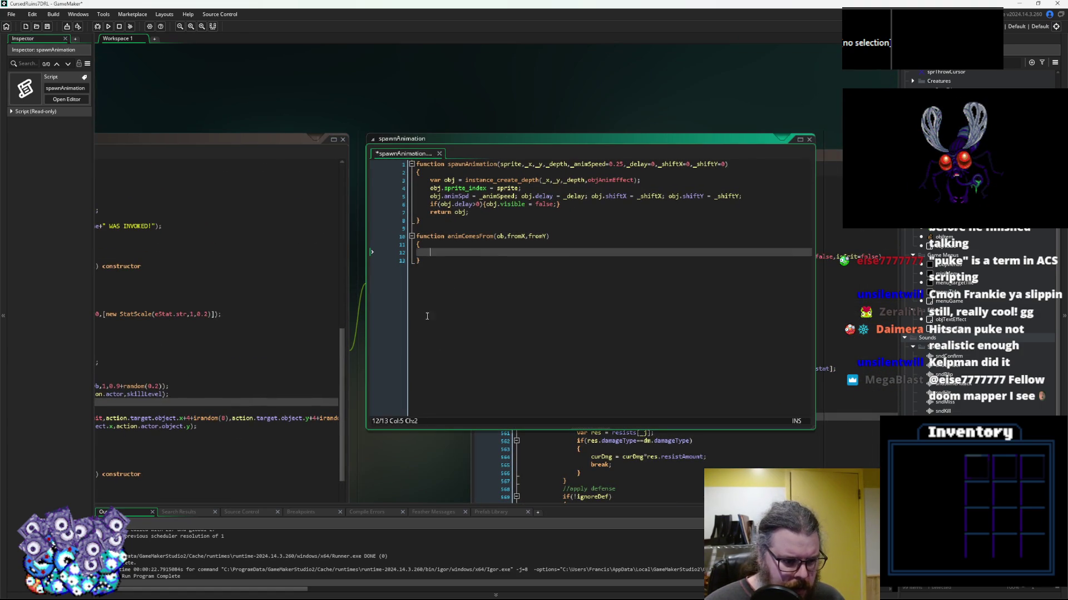
left_click(519, 235)
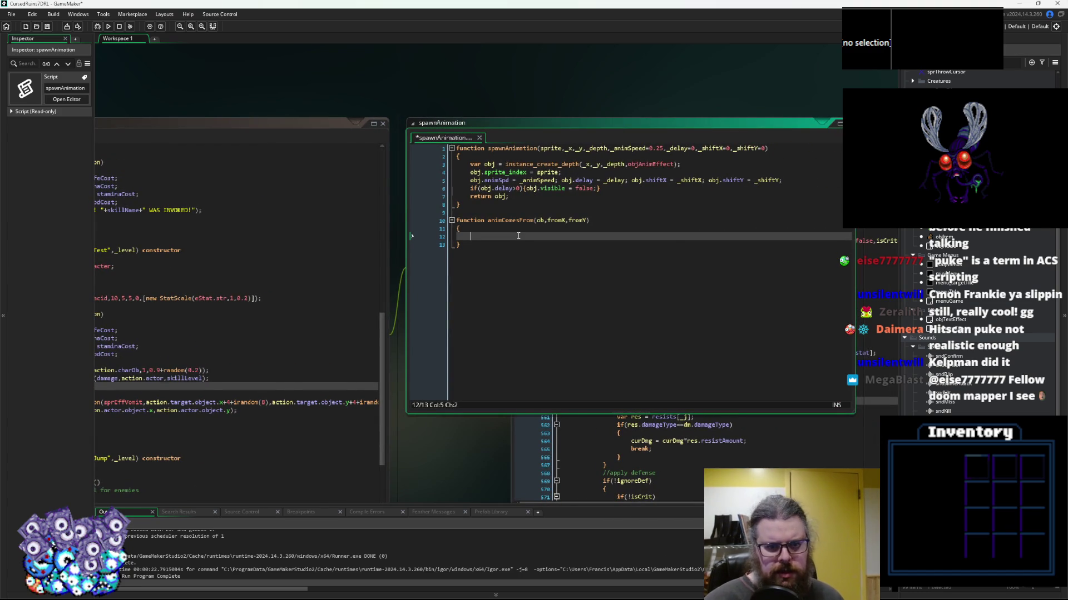
type("ob.")
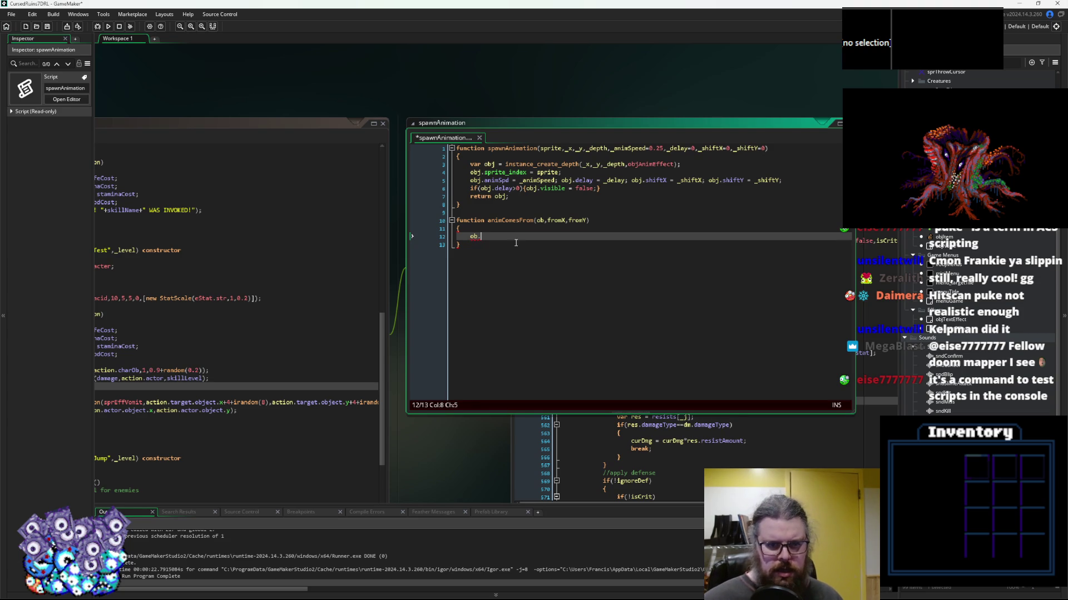
left_click_drag(851, 416, 750, 310)
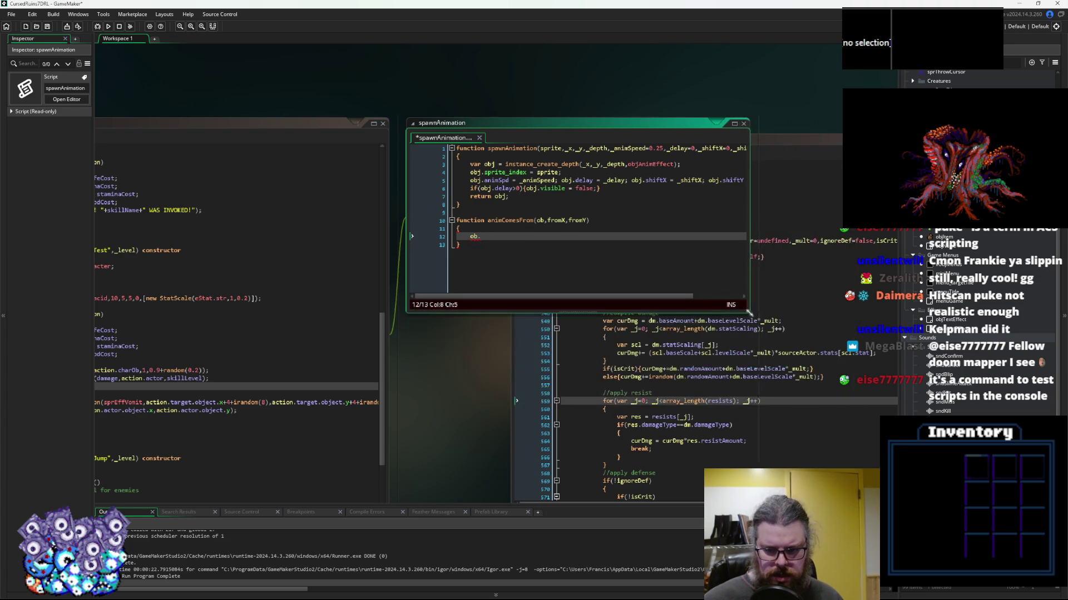
Cycle through the skillDefinitions, characterActions and spawnAnimation editors, back to the ob. line
left_click(336, 348)
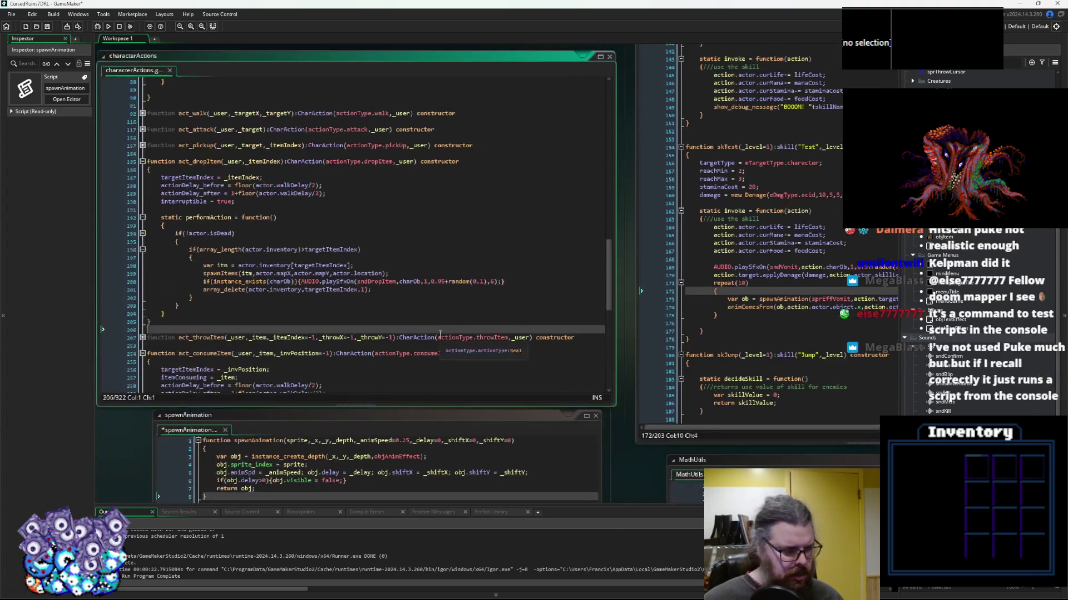
left_click(442, 337)
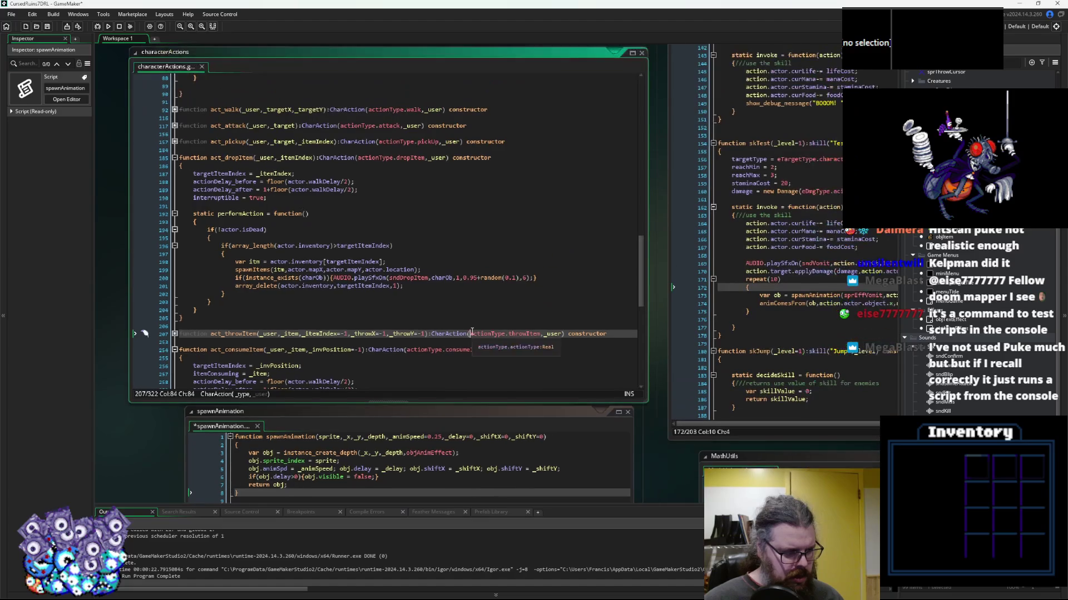
key("Up")
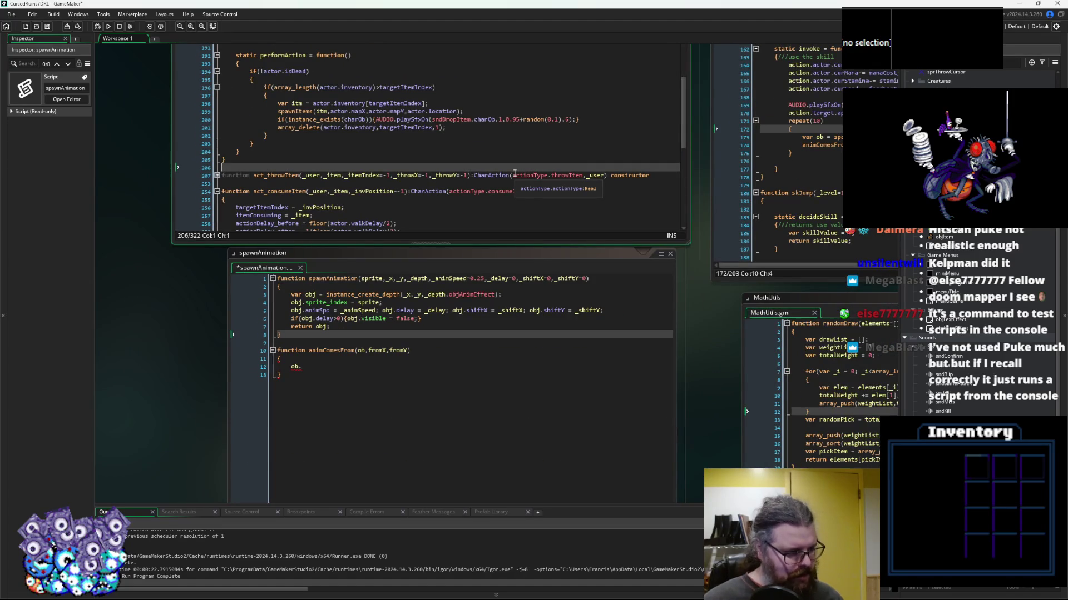
left_click(428, 368)
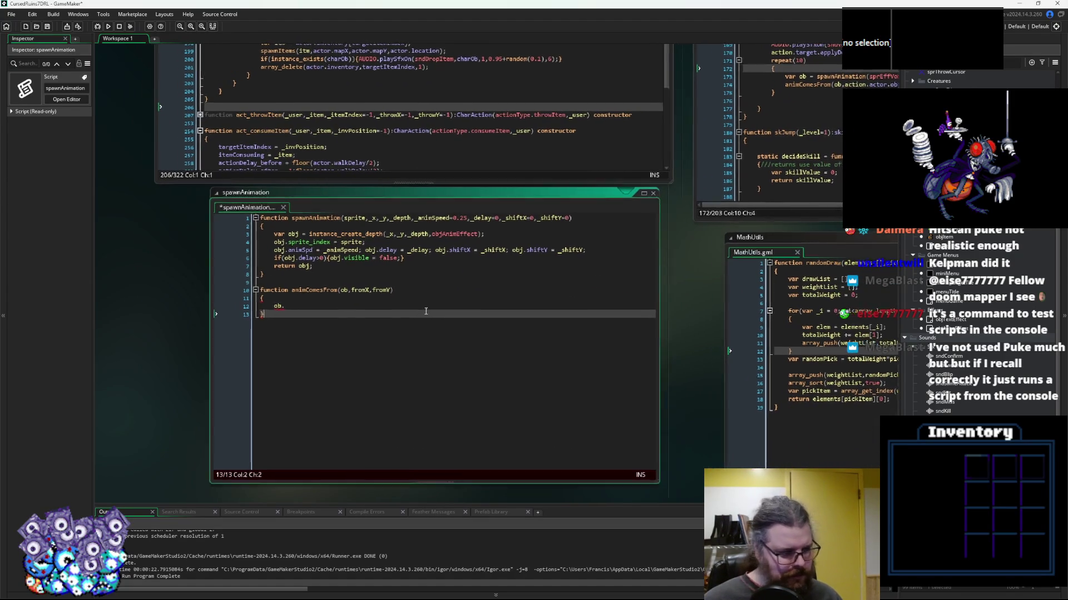
left_click(327, 325)
scroll(327, 325, "down", 5)
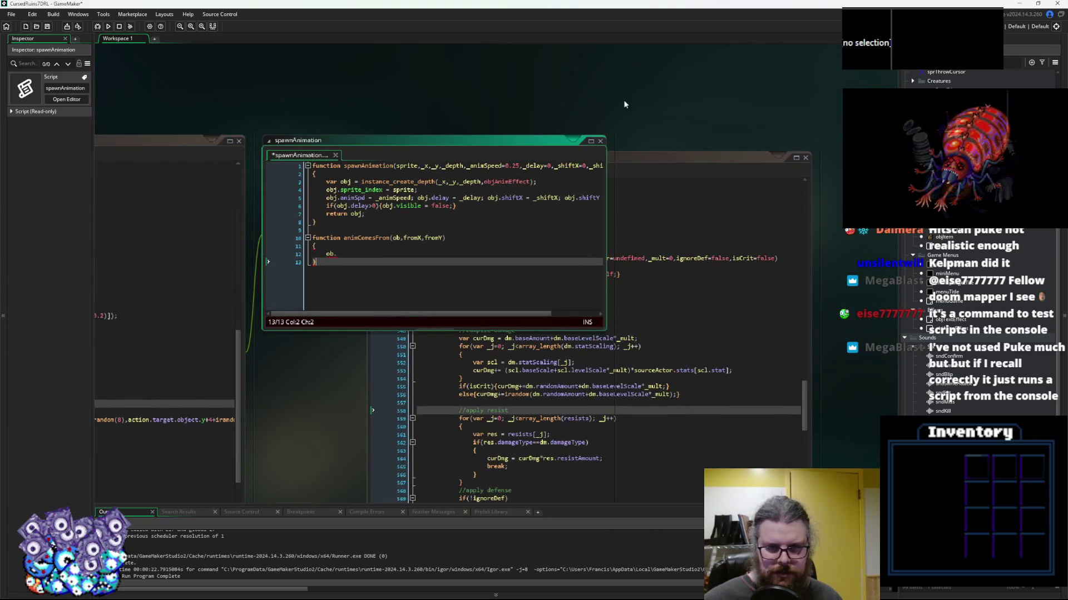
double_click(596, 140)
double_click(533, 98)
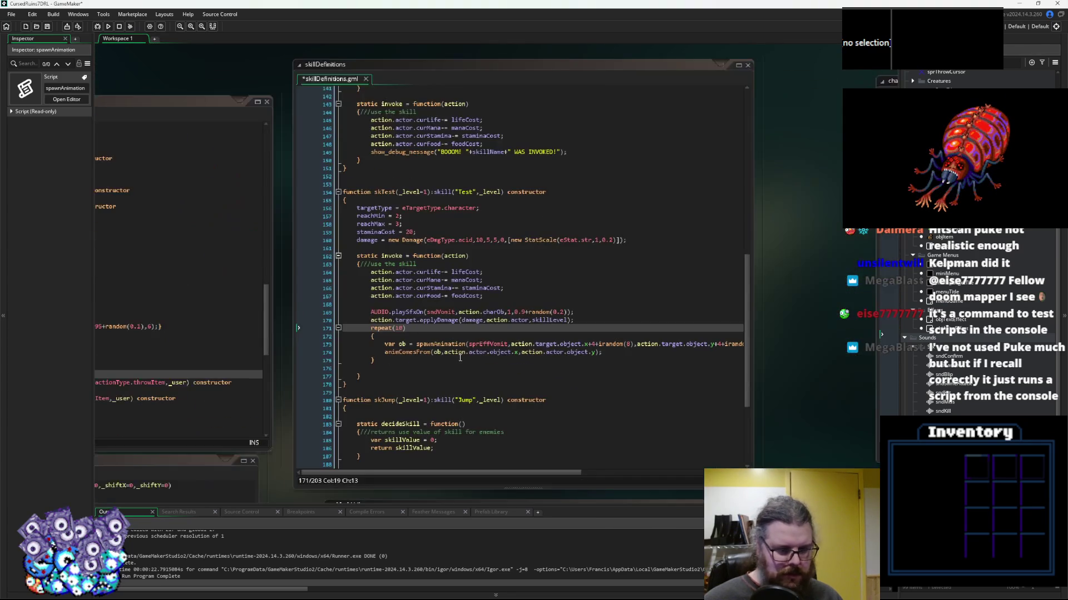
left_click(357, 295)
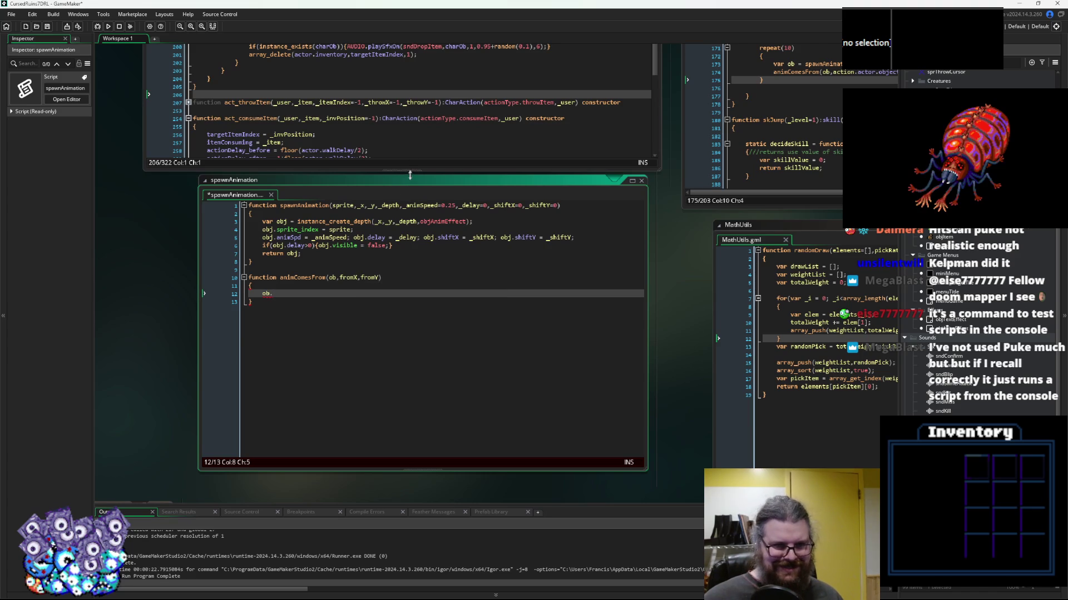
scroll(385, 237, "up", 2)
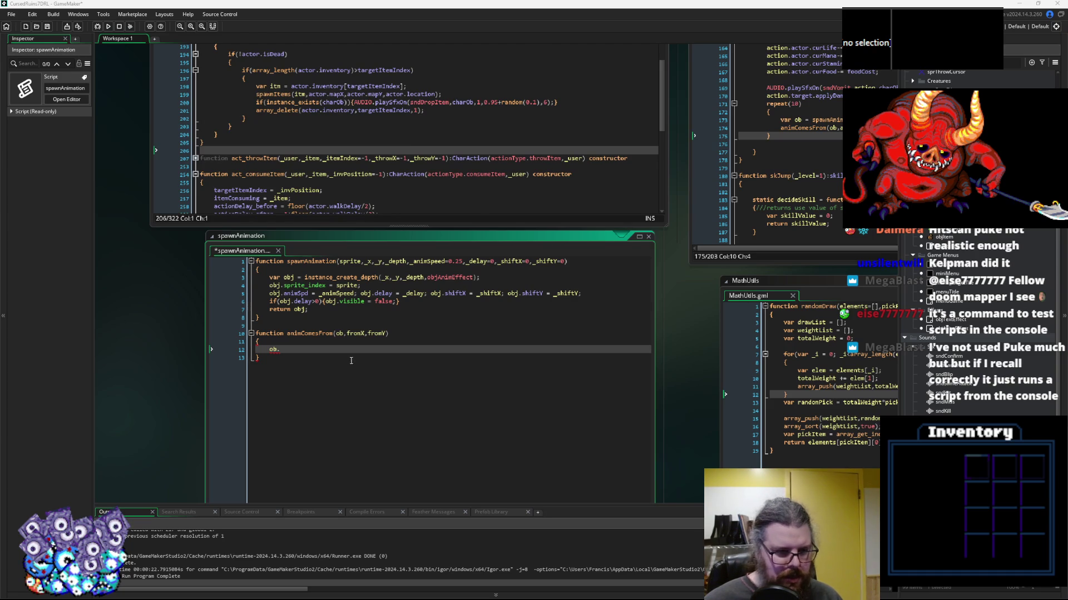
Pan the workspace to show all of spawnAnimation and the left-hand windows
left_click_drag(359, 353, 367, 287)
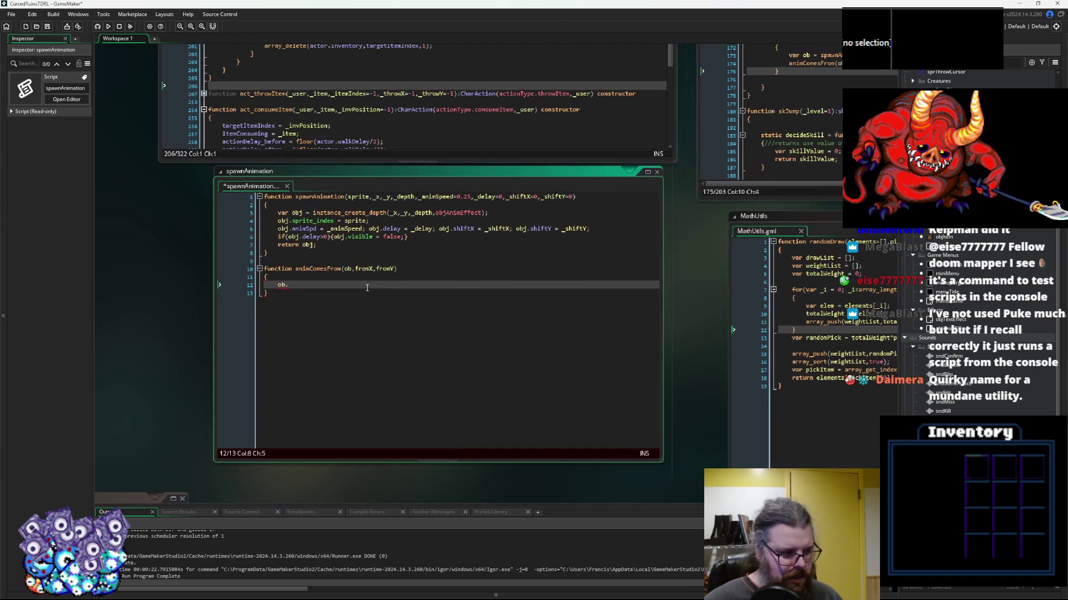
left_click_drag(467, 305, 221, 317)
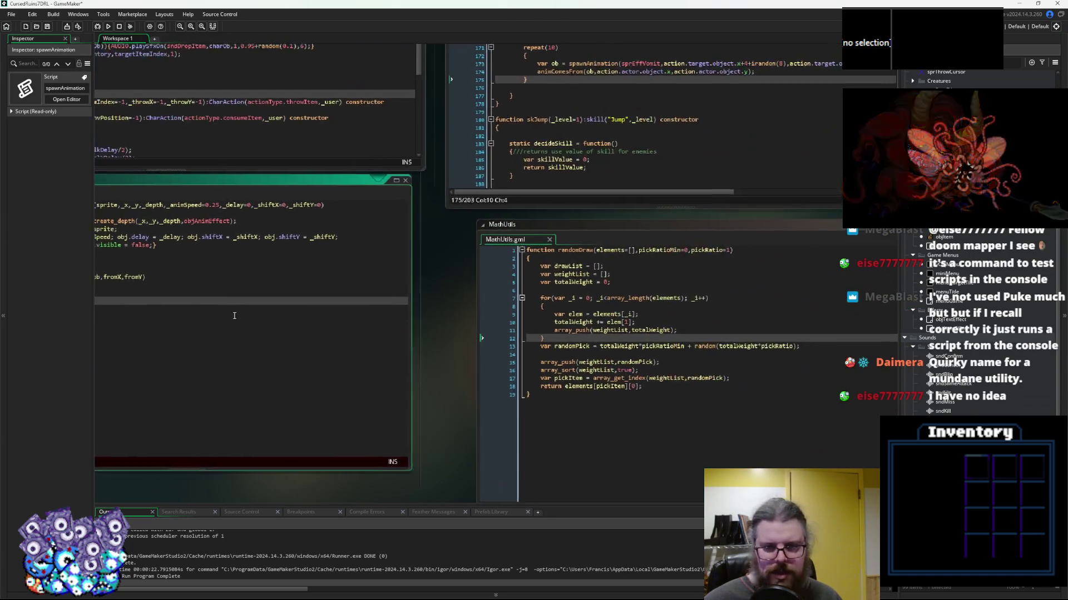
left_click(448, 186)
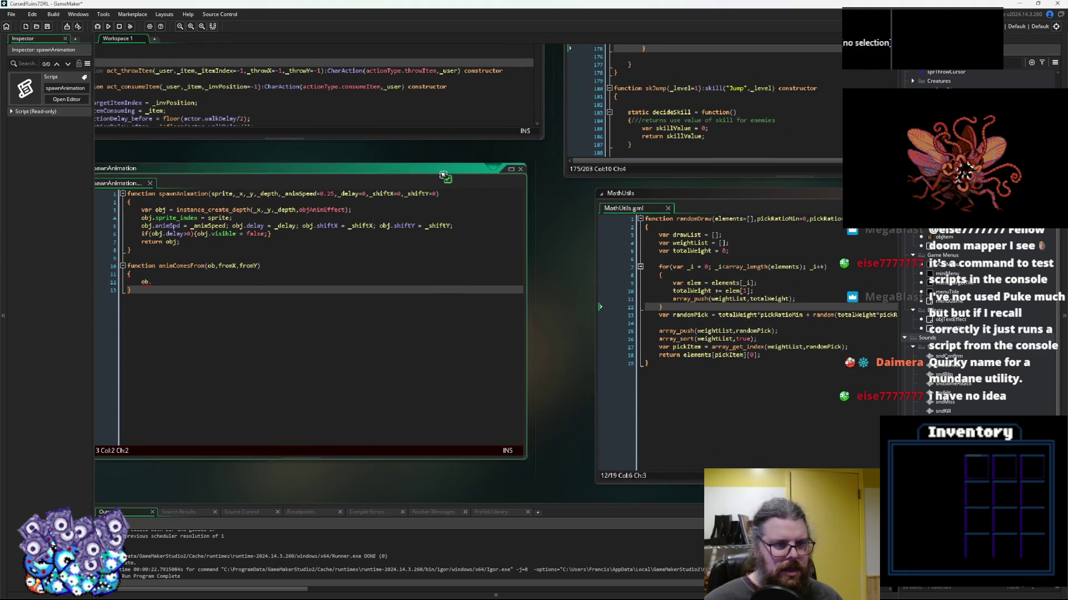
left_click(439, 282)
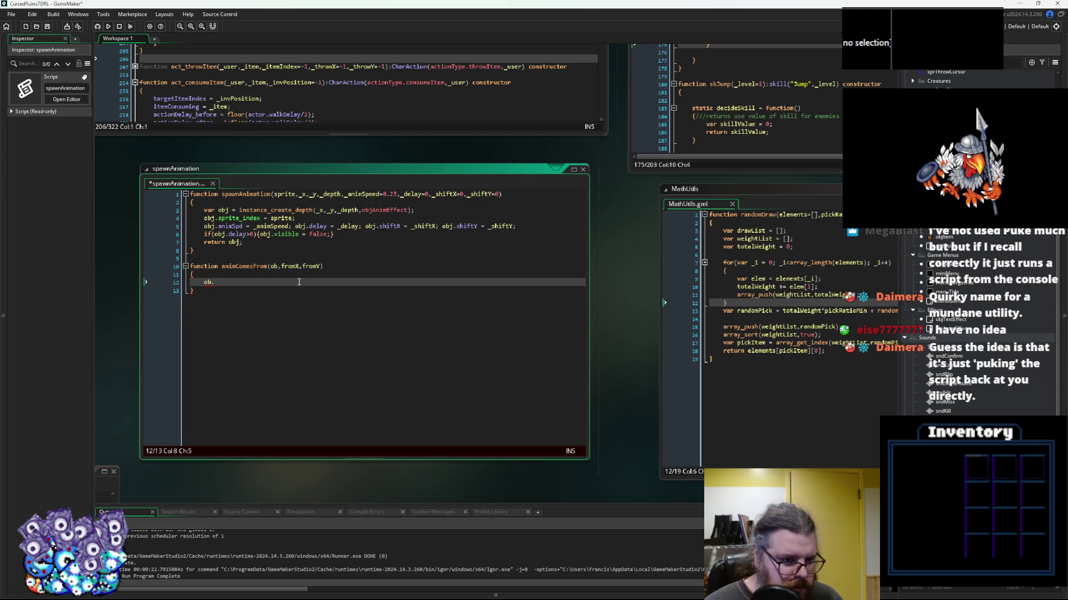
Move and shorten the skillDefinitions window and make spawnAnimation taller
key("ctrl+Tab")
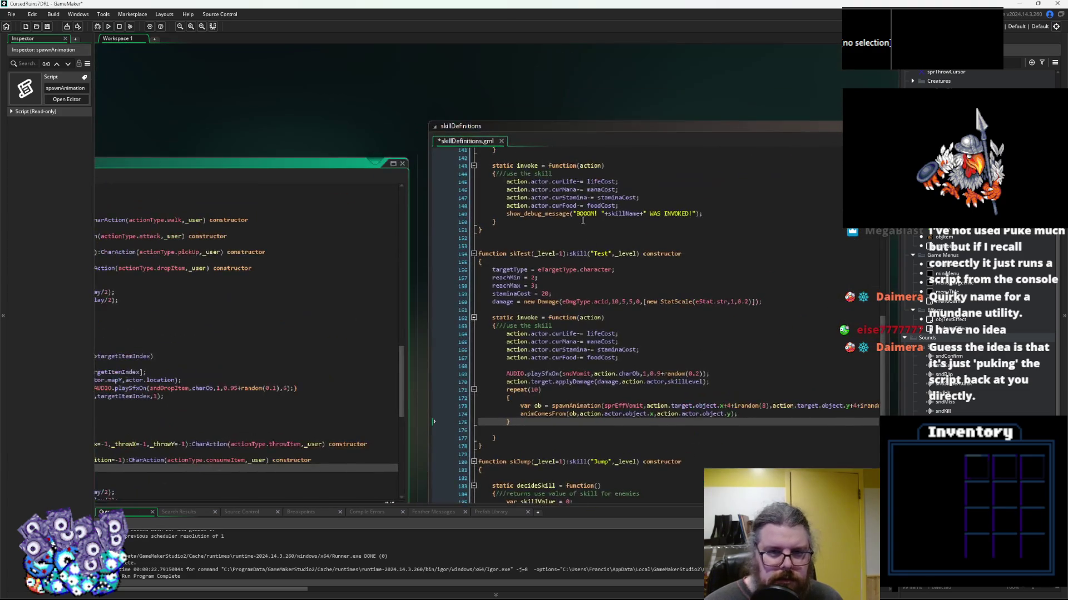
left_click_drag(569, 127, 565, 170)
scroll(604, 391, "down", 5)
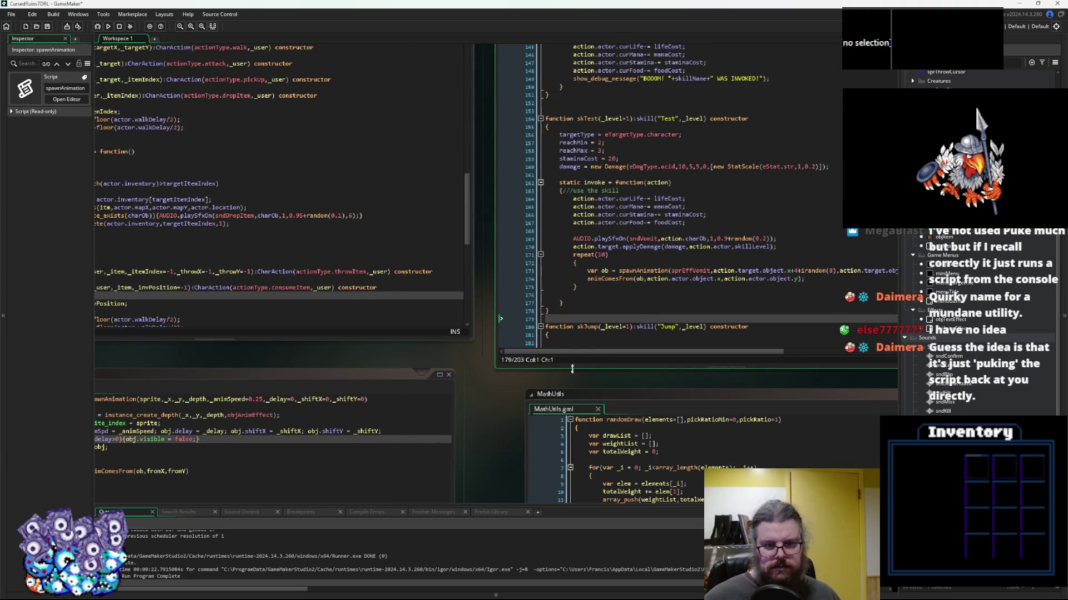
left_click_drag(580, 348, 580, 333)
scroll(512, 313, "down", 3)
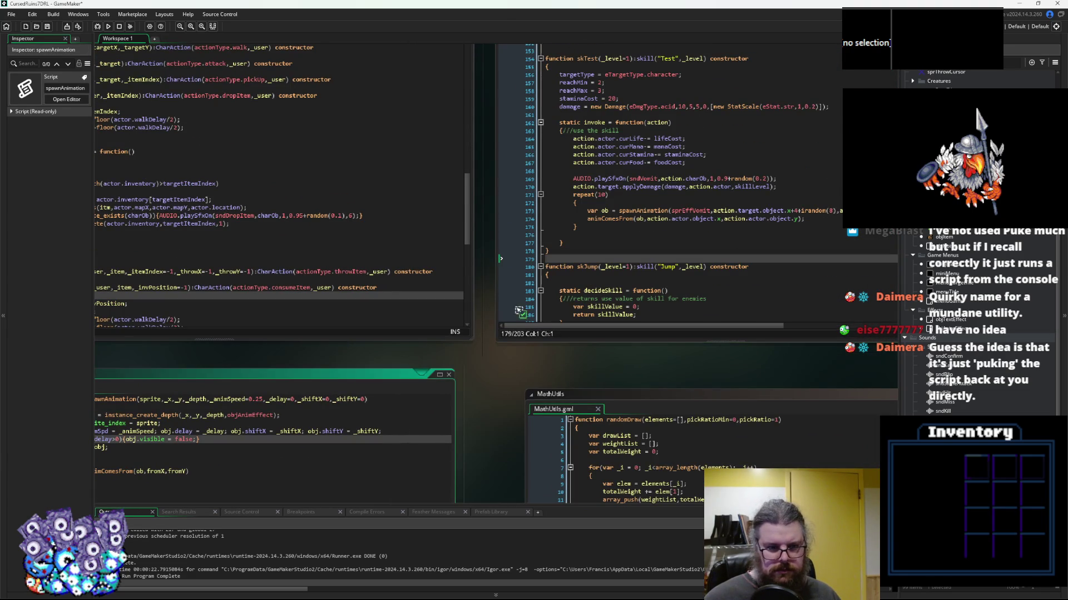
mouse_move(356, 353)
left_mouse_down()
mouse_move(533, 288)
mouse_move(514, 272)
left_mouse_up()
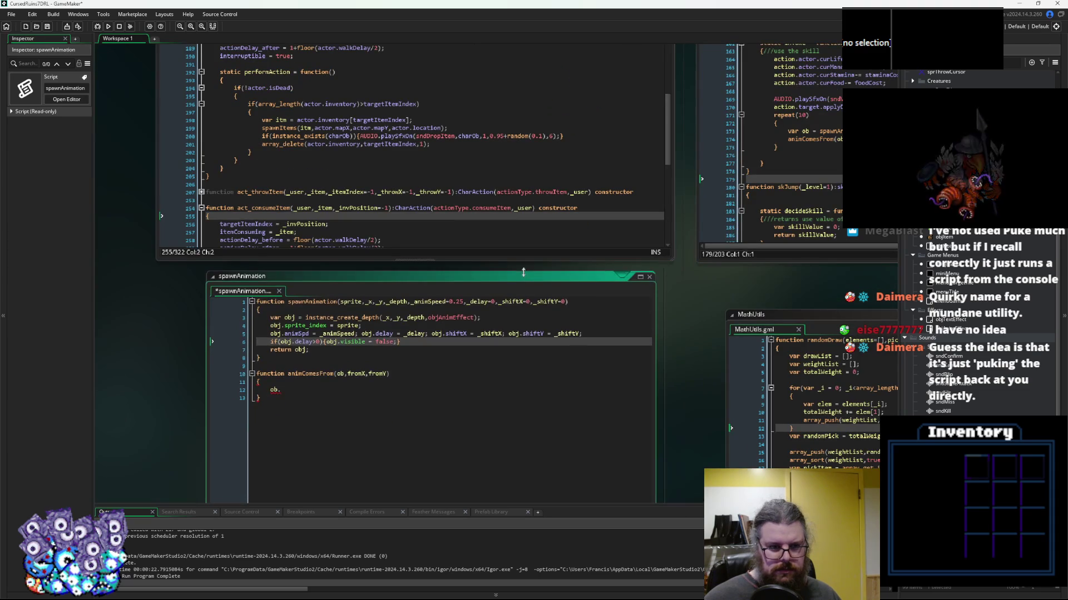
Reposition the MathUtils window and bring spawnAnimation's ob. line back into view
left_click_drag(710, 416, 412, 343)
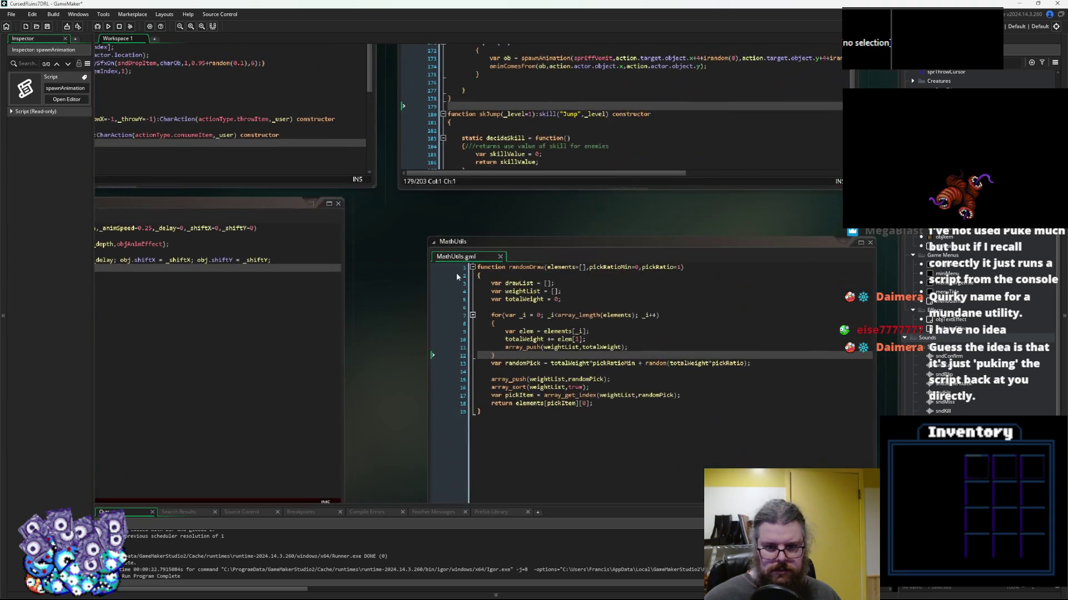
left_click_drag(479, 245, 454, 211)
left_click_drag(389, 340, 691, 370)
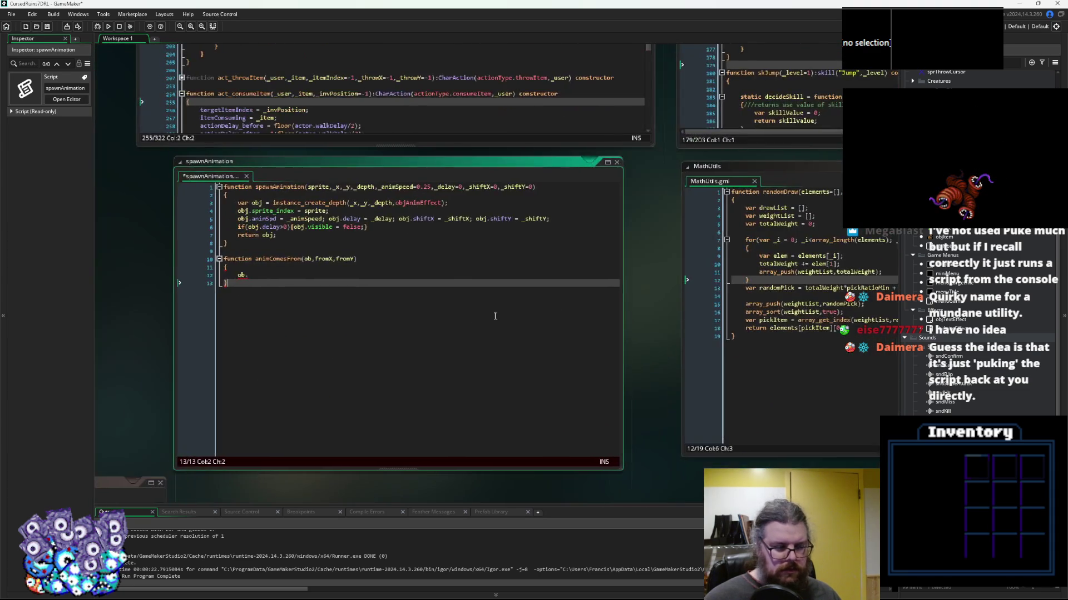
left_click(491, 371)
left_click(463, 341)
left_click(457, 347)
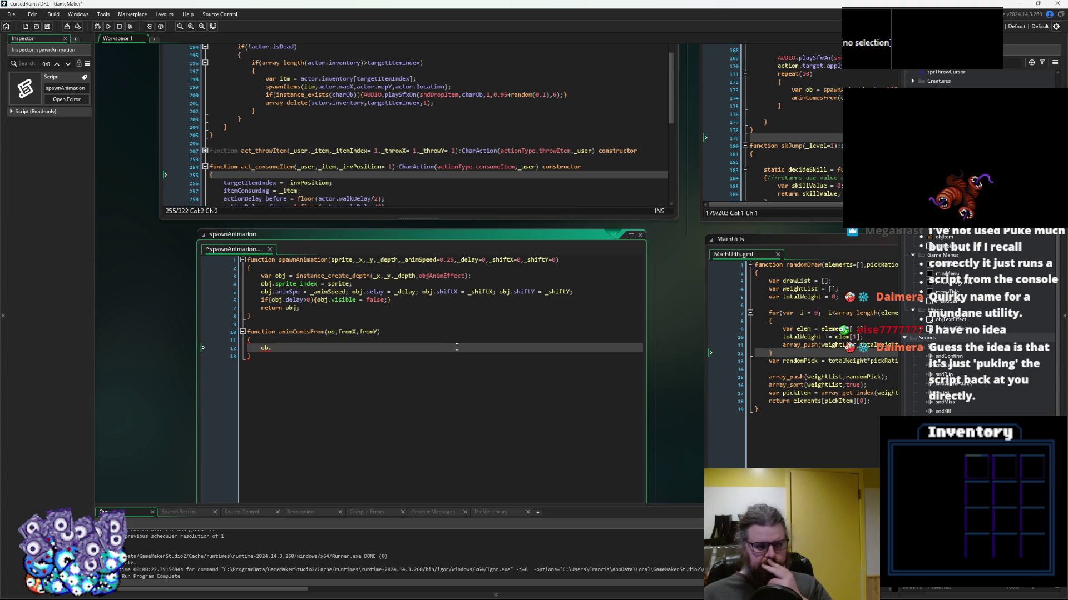
scroll(456, 347, "up", 5)
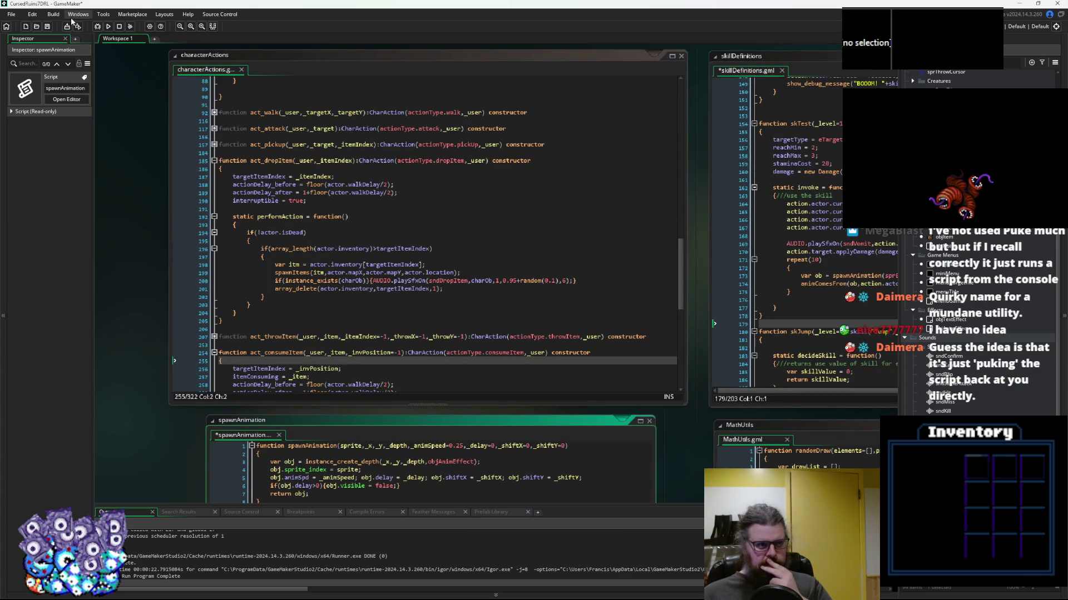
Save all scripts and browse the characterActions code around act_throwItem
key("ctrl+s")
scroll(368, 301, "up", 1)
left_click(369, 301)
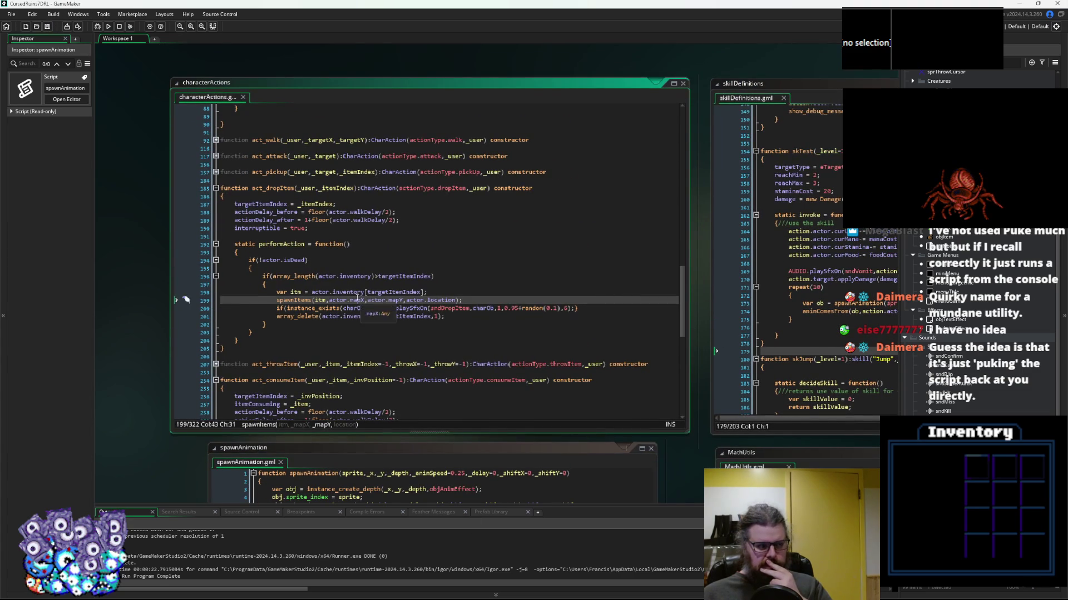
left_click(350, 357)
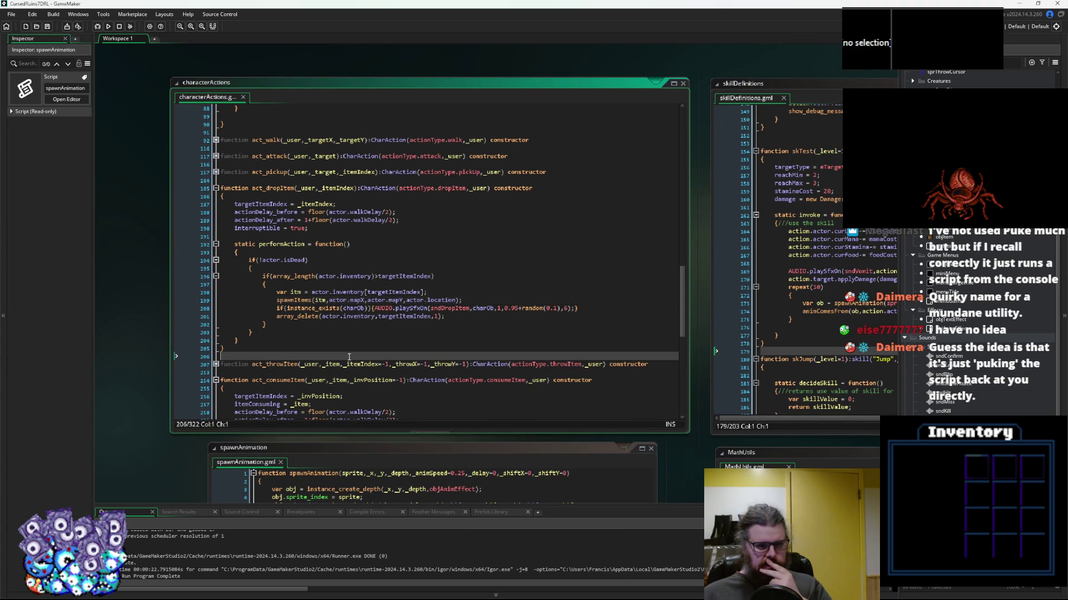
left_click(335, 372)
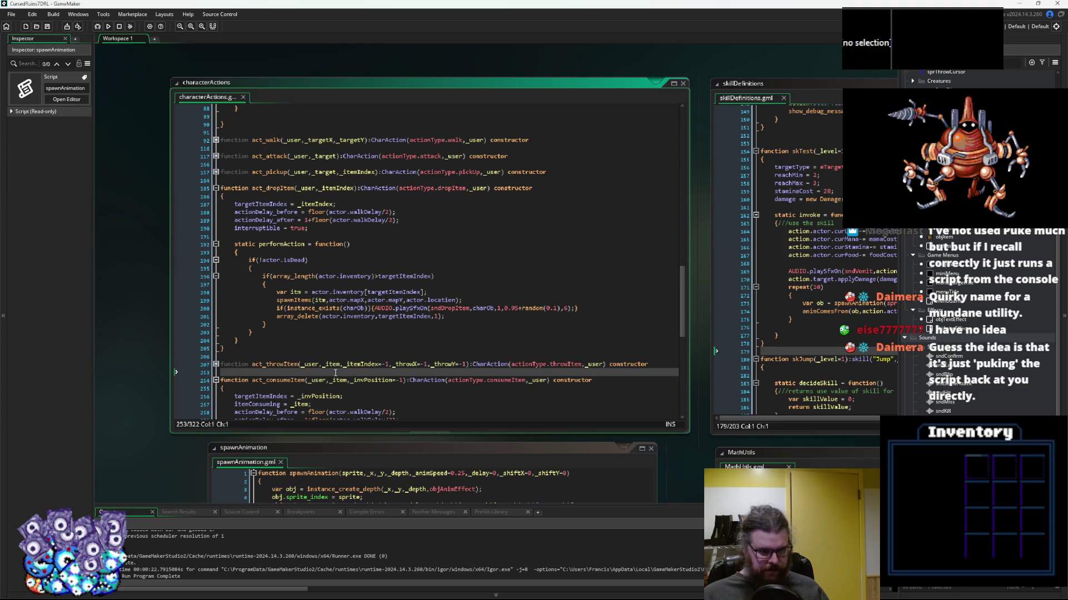
left_click(307, 348)
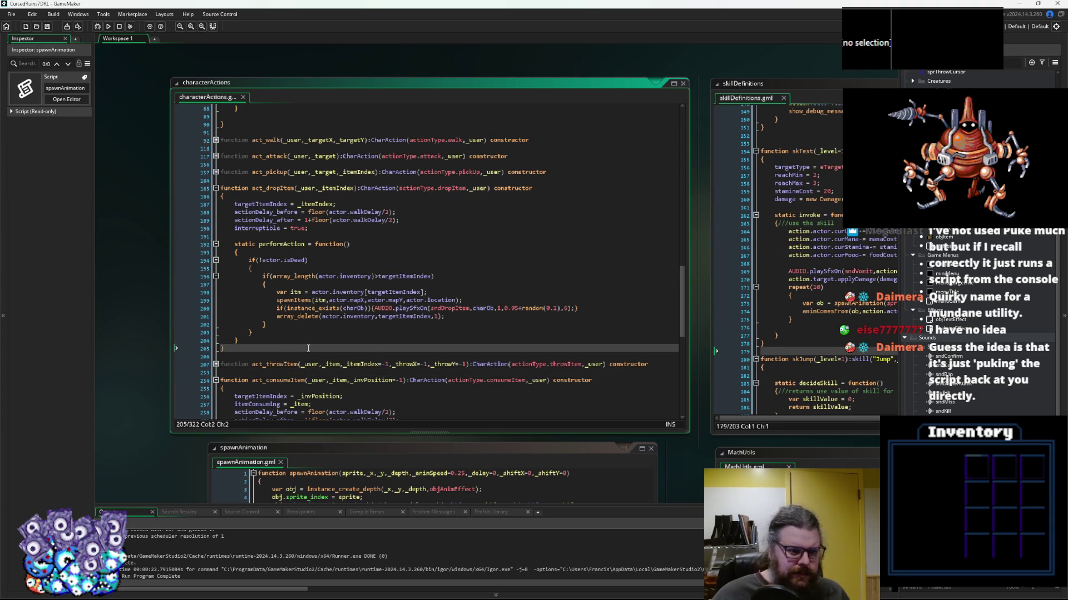
Scroll to the skill's performAction code and centre the spawnAnimation window
scroll(307, 349, "down", 9)
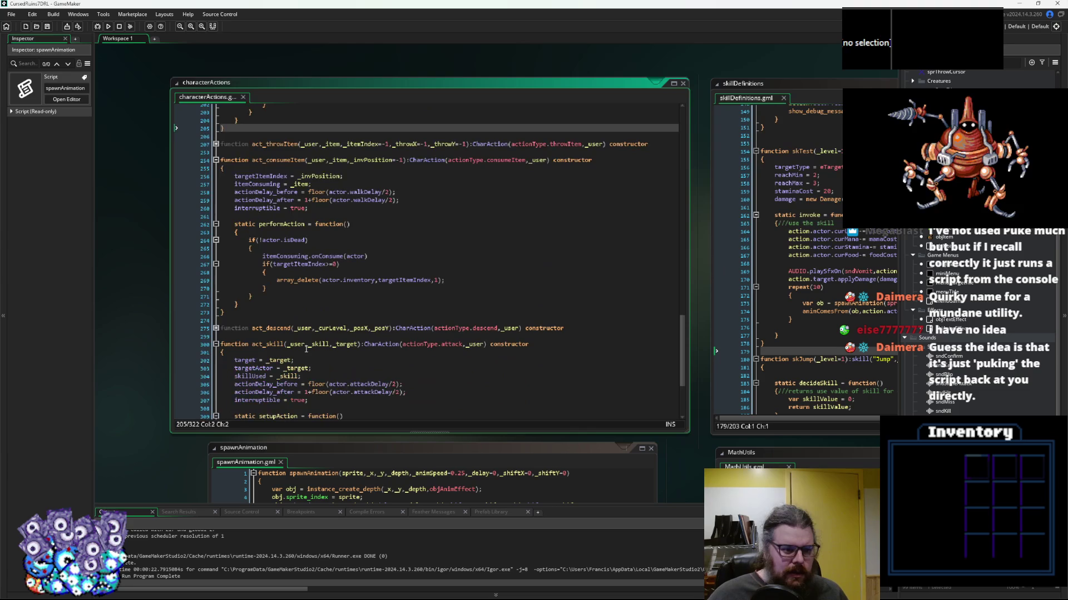
scroll(306, 349, "down", 8)
left_click(394, 362)
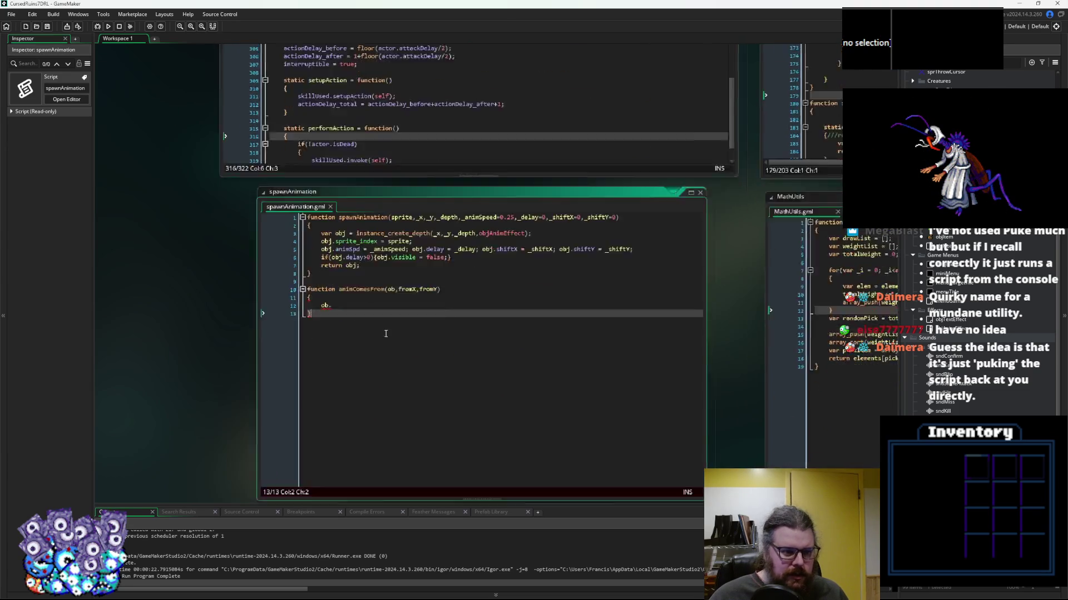
mouse_move(394, 363)
left_mouse_down()
mouse_move(231, 322)
mouse_move(663, 228)
mouse_move(341, 358)
mouse_move(499, 319)
left_mouse_up()
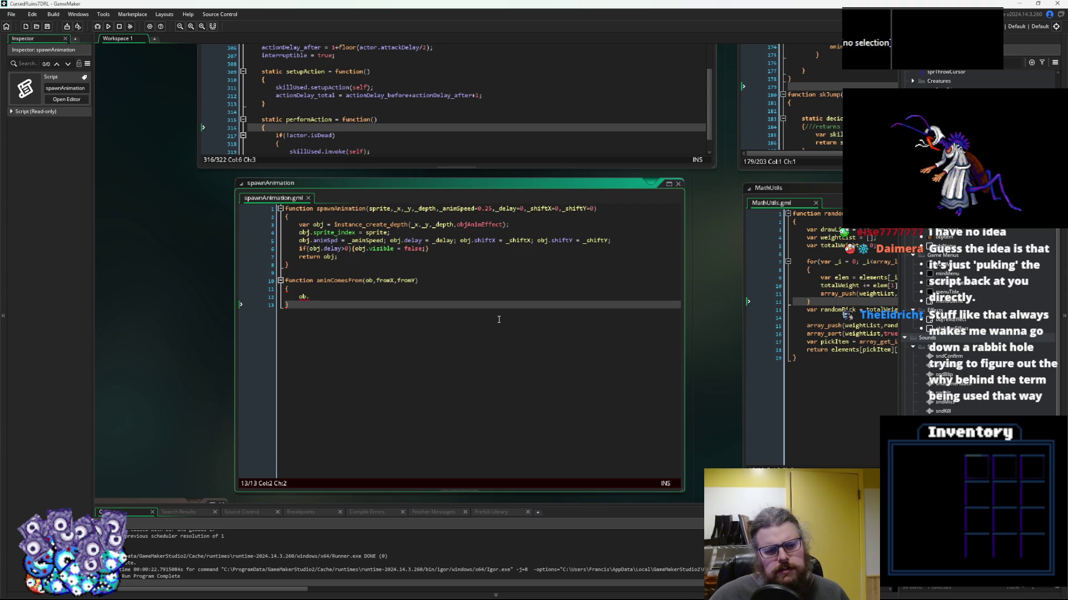
Replace the partial ob. line with var ptDist = point_distance(fromX,fromY,ob.x,ob.y)
left_click(296, 299)
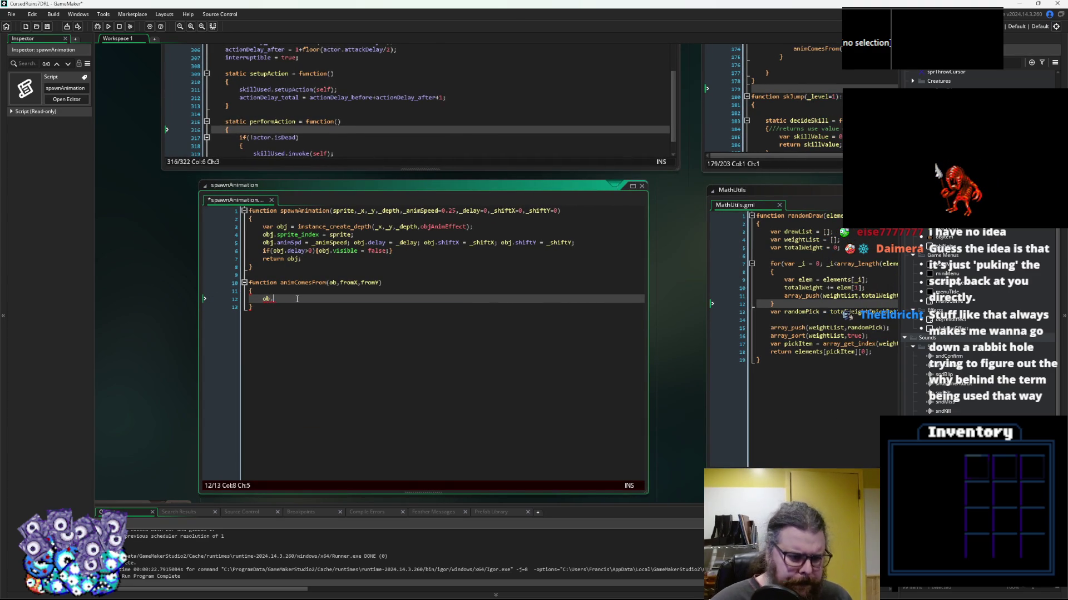
key("BackSpace")
key("BackSpace")
key("BackSpace")
type("var ptDist = ")
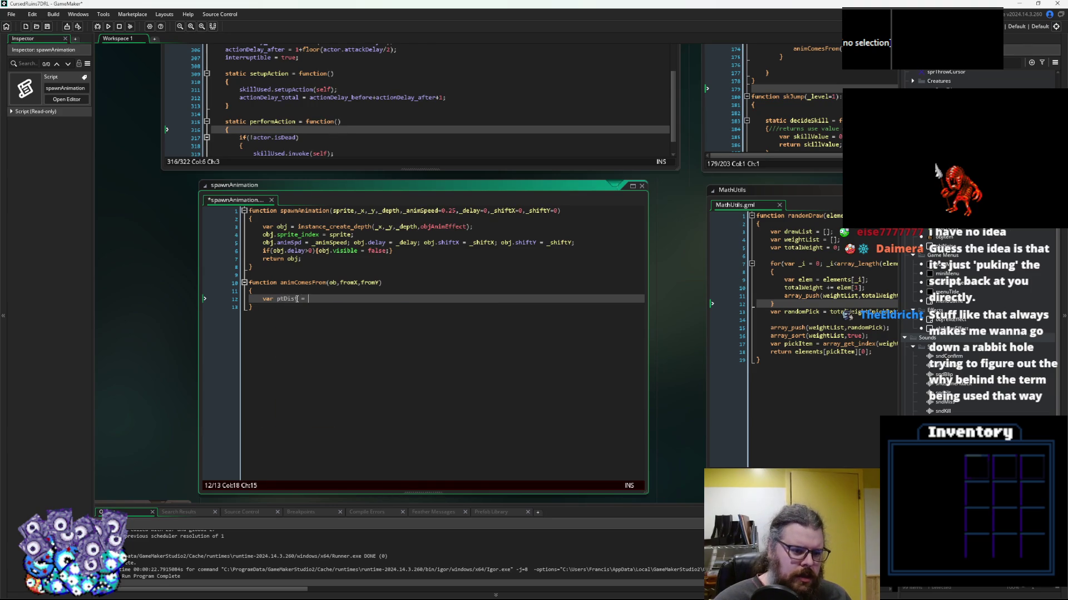
type("point")
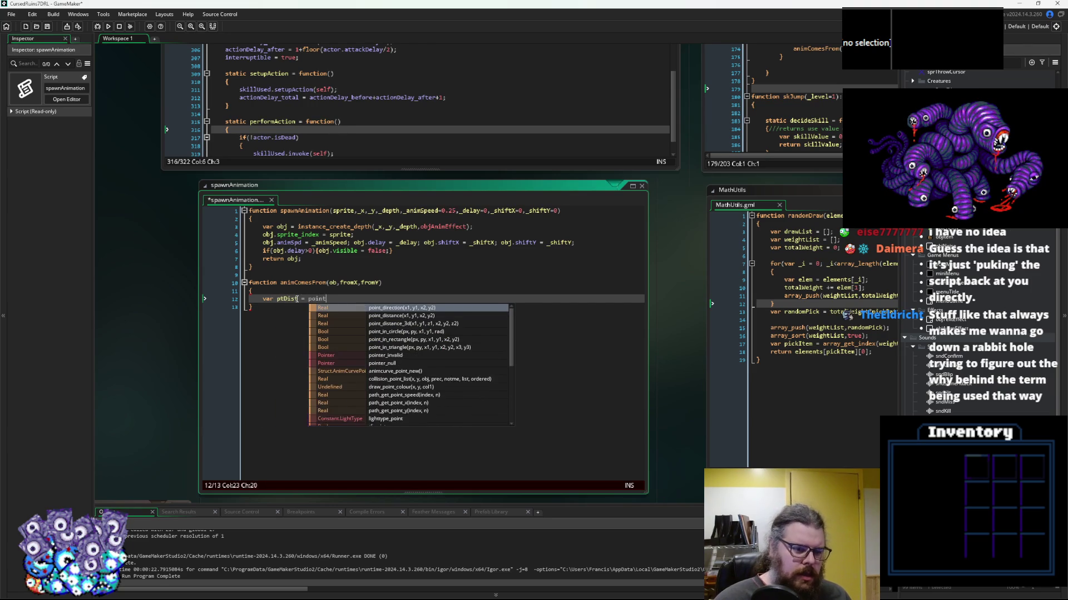
type("_distance(fromX,fromY")
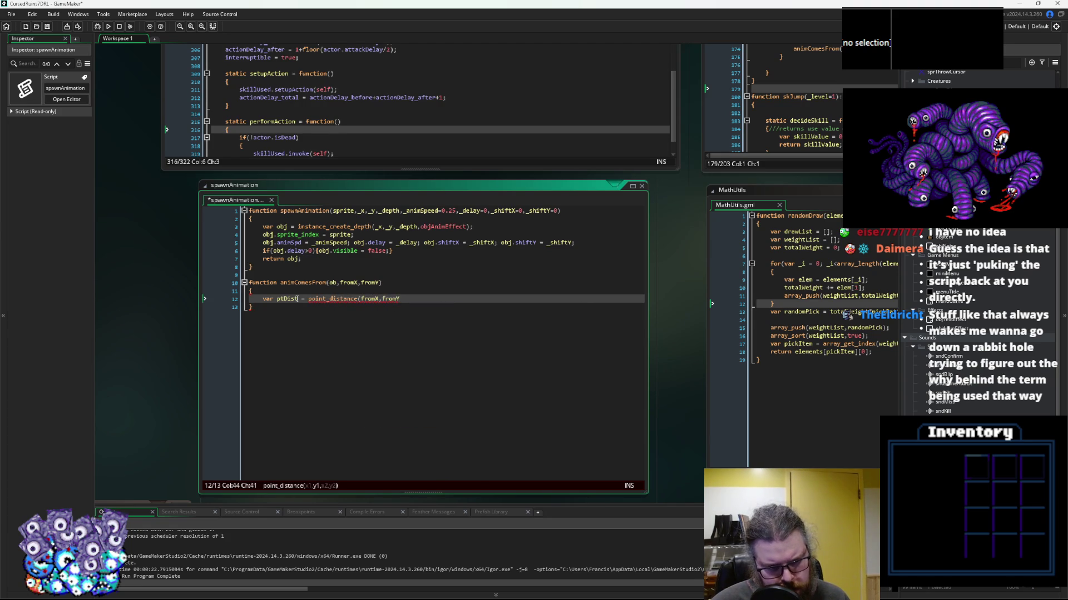
type(",")
type("ob")
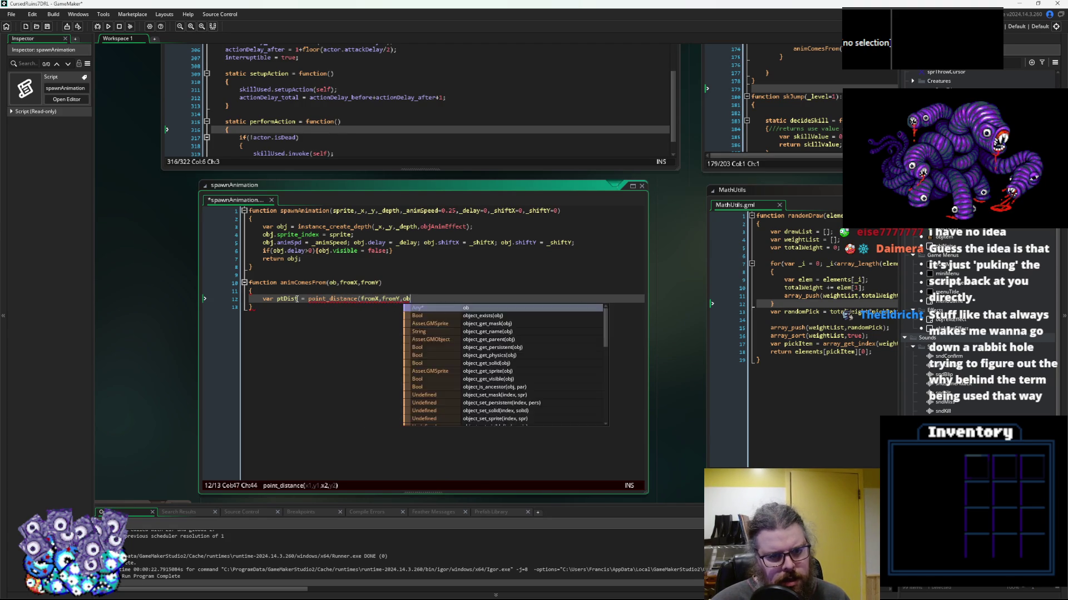
type(".x,ob.y")
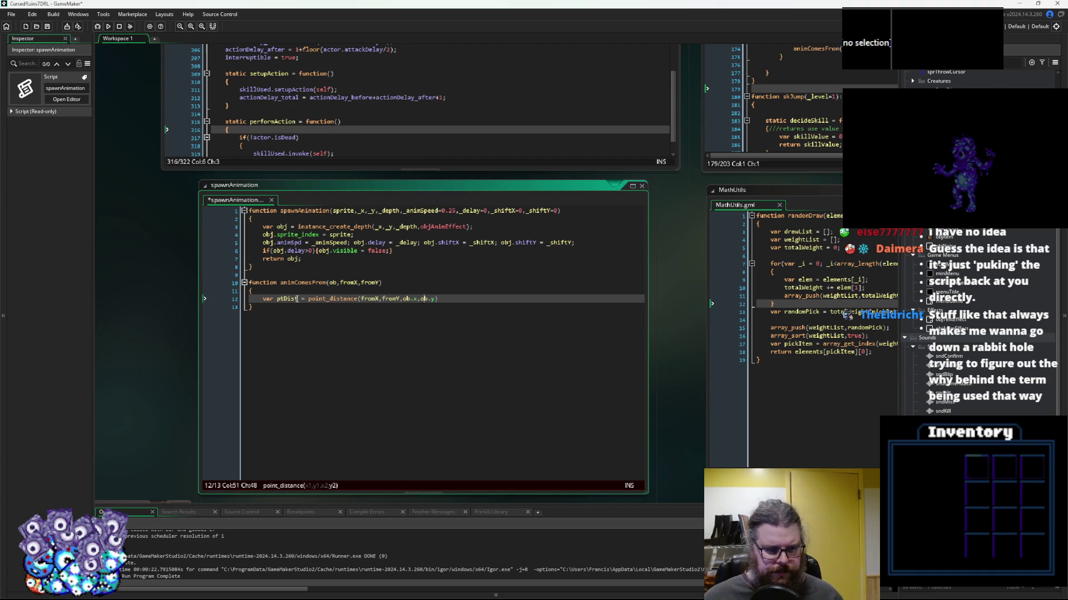
key("Up")
key("Up")
left_click_drag(511, 296, 356, 489)
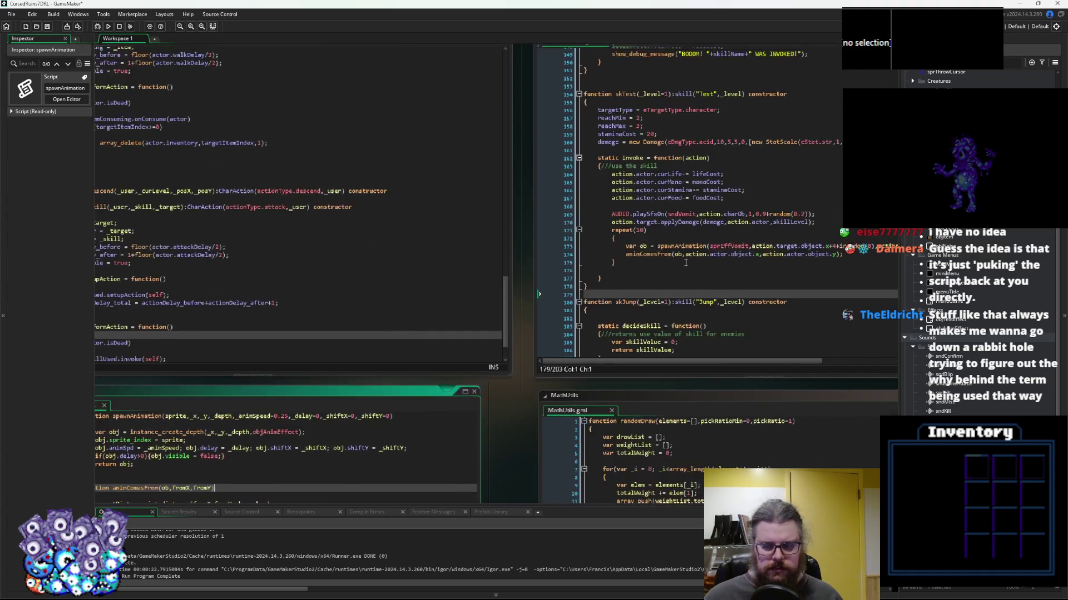
Offset the Test skill's animComesFrom origin to the caster's x+8 and y+3
left_click_drag(725, 268, 495, 318)
left_click(494, 318)
mouse_move(739, 323)
left_mouse_down()
mouse_move(712, 338)
mouse_move(813, 338)
left_mouse_up()
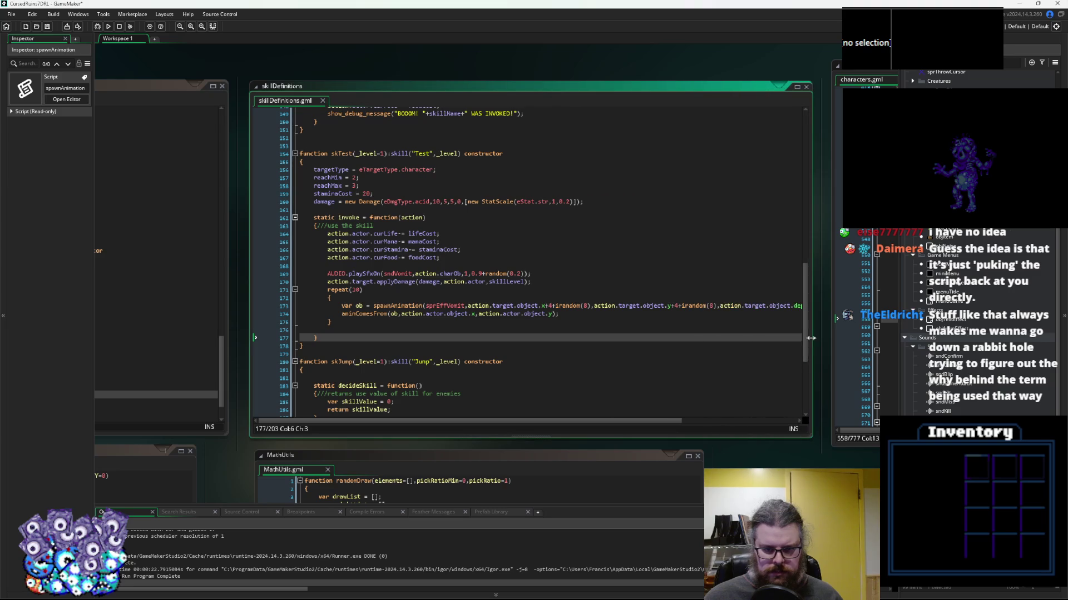
left_click(479, 315)
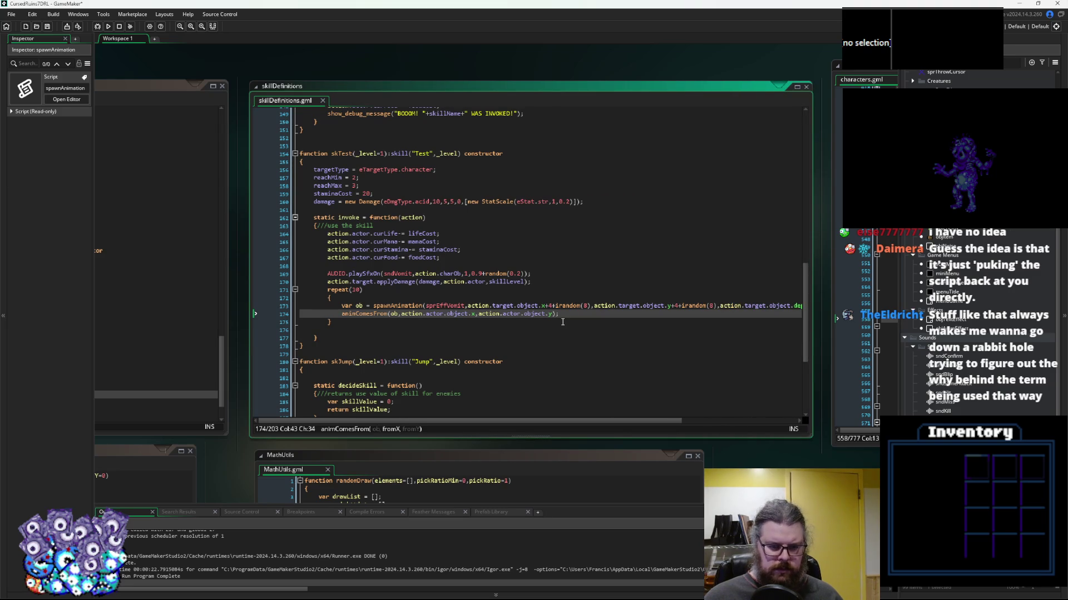
left_click(479, 314)
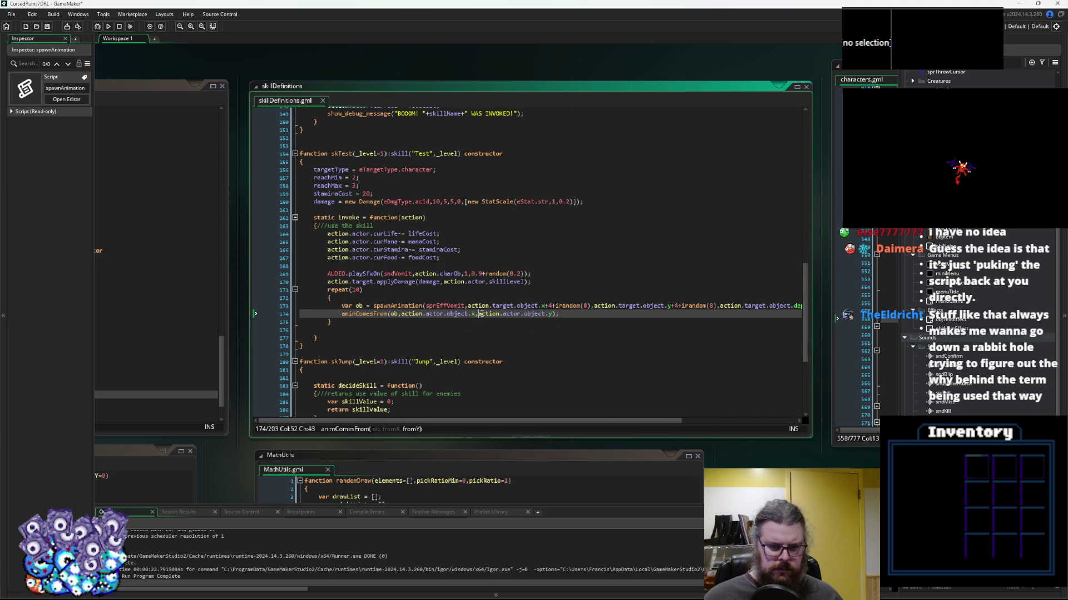
key("Left")
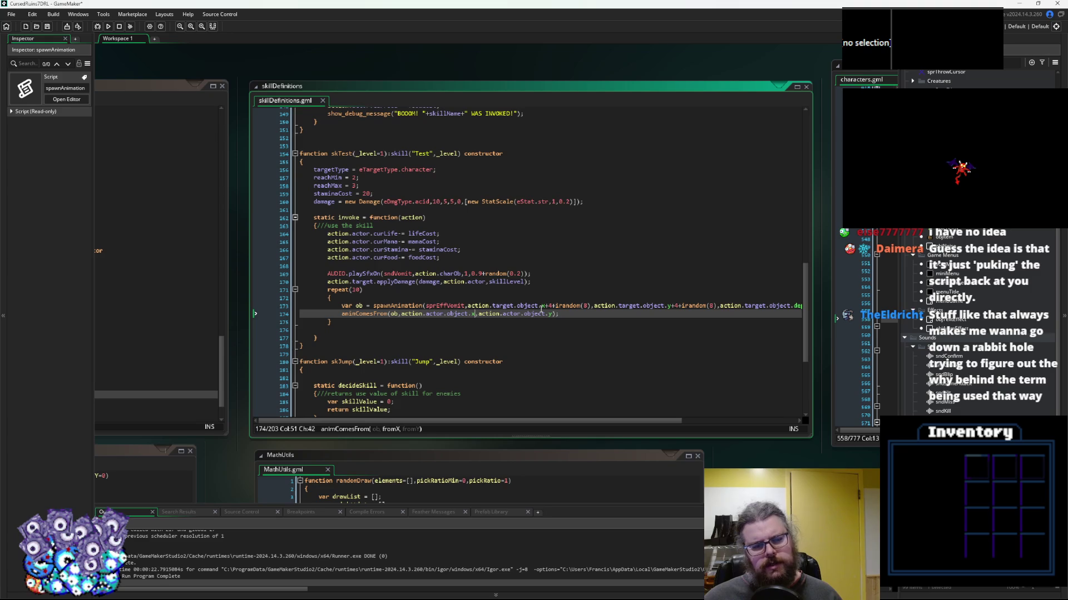
type("+8")
key("Right")
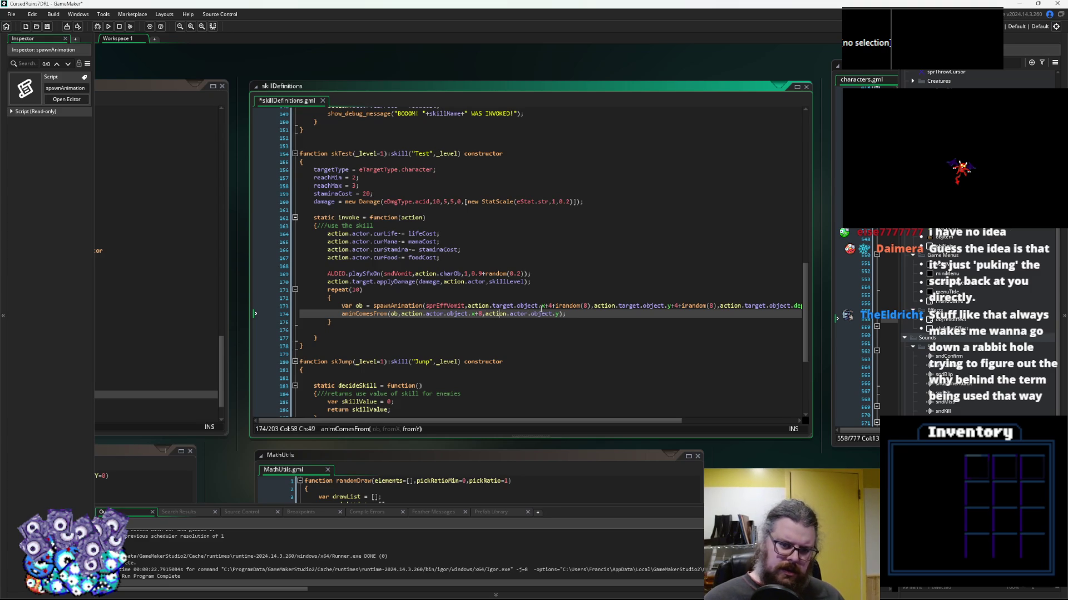
type("y+3")
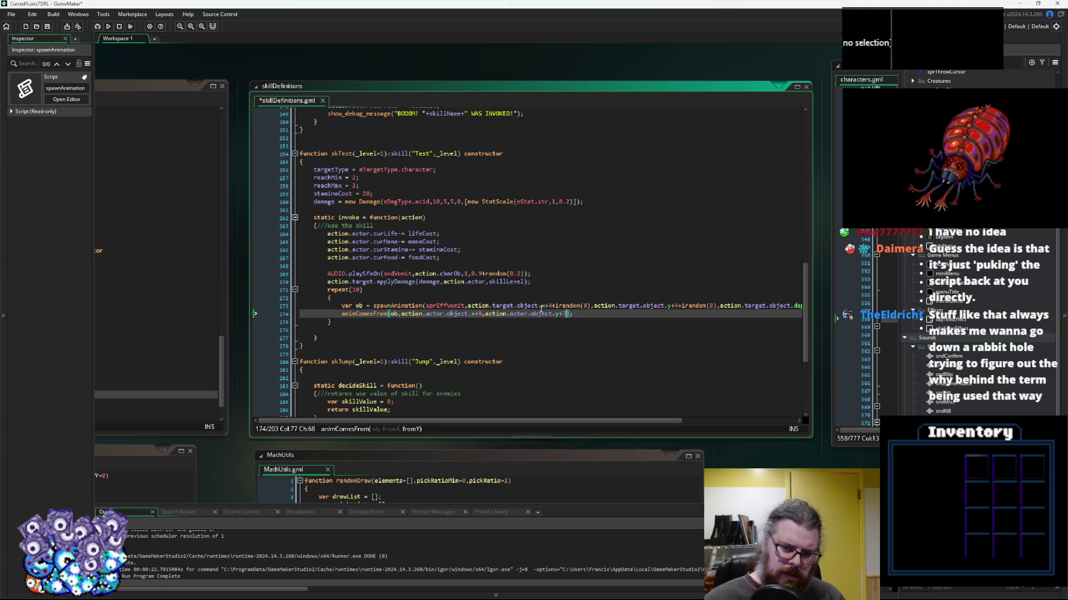
key("Down")
key("Down")
key("Down")
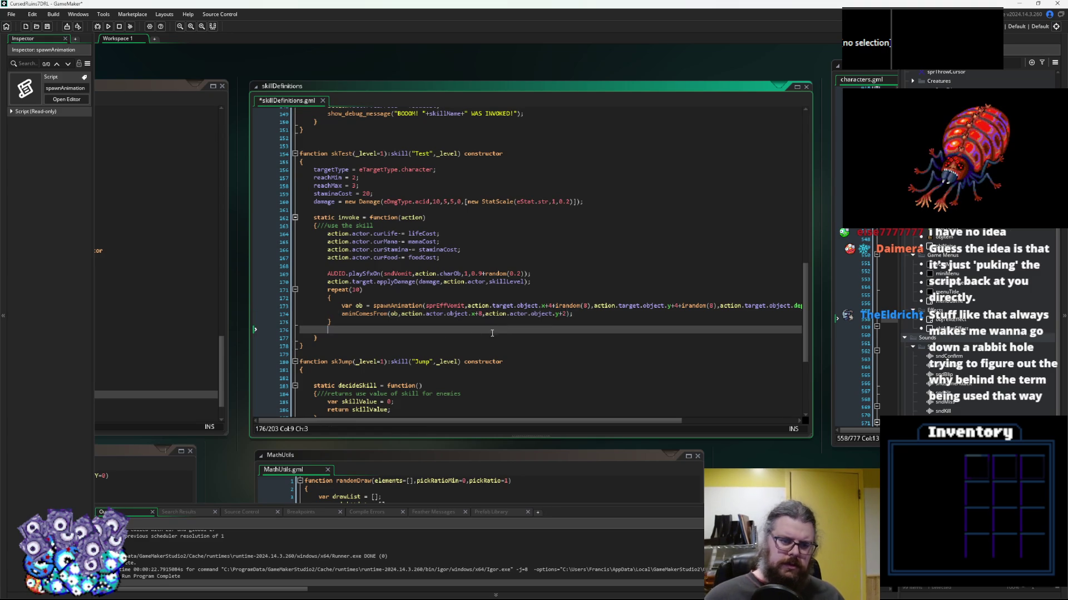
key("ctrl+Tab")
left_click(482, 325)
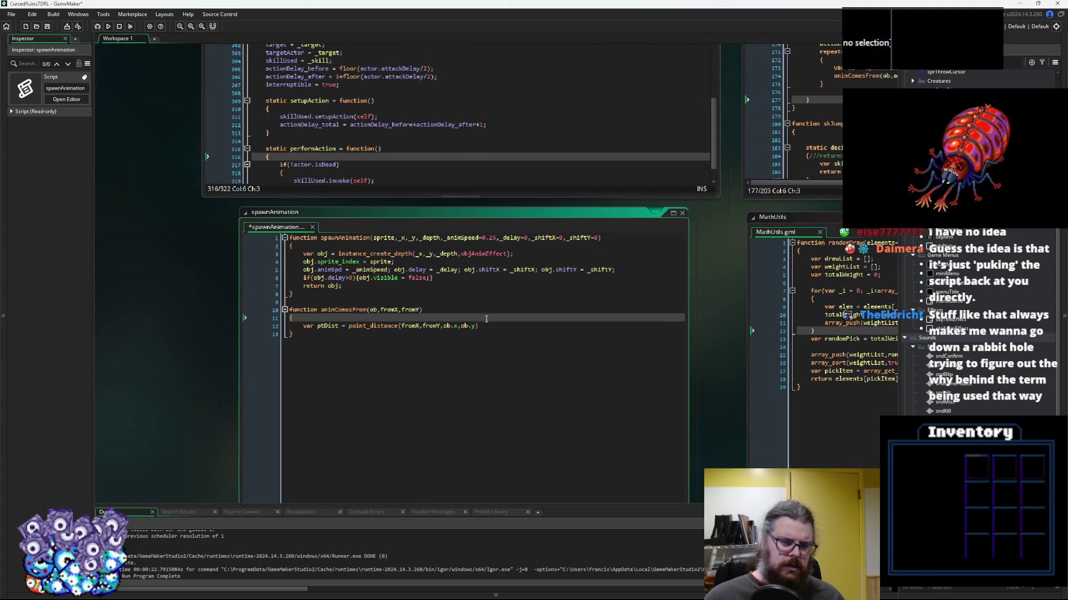
Remove the stray plus after ob.x on the ptDist line
left_click(462, 284)
left_click(503, 326)
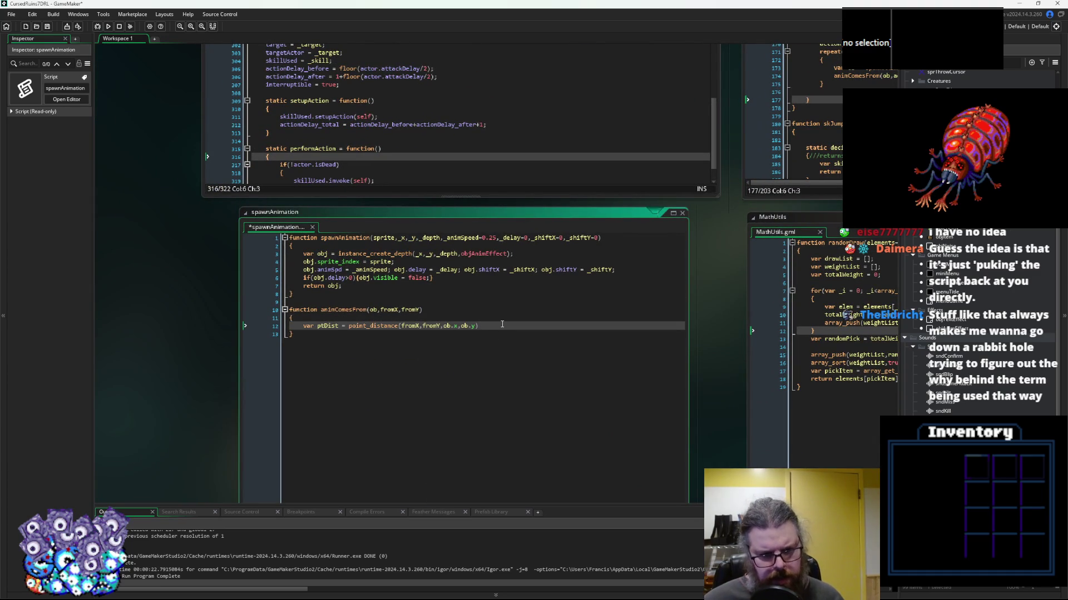
key("End")
key("Left")
key("Left")
key("Left")
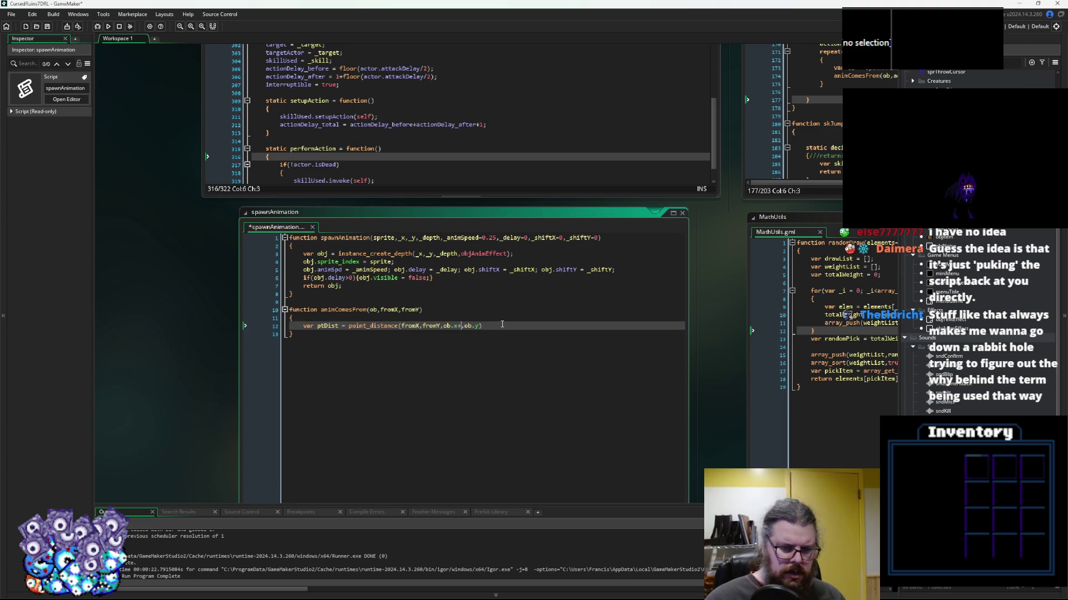
key("BackSpace")
key("Right")
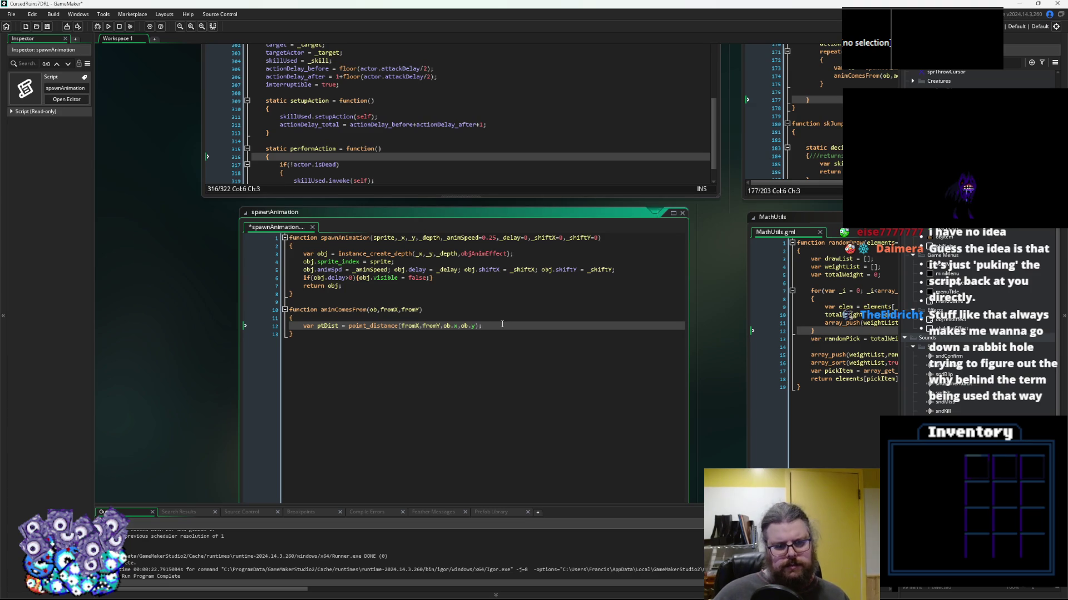
Add var ptDir = point_direction(fromX,fromY,ob.x,ob.y) below ptDist and save the script
key("Return")
type("var pt")
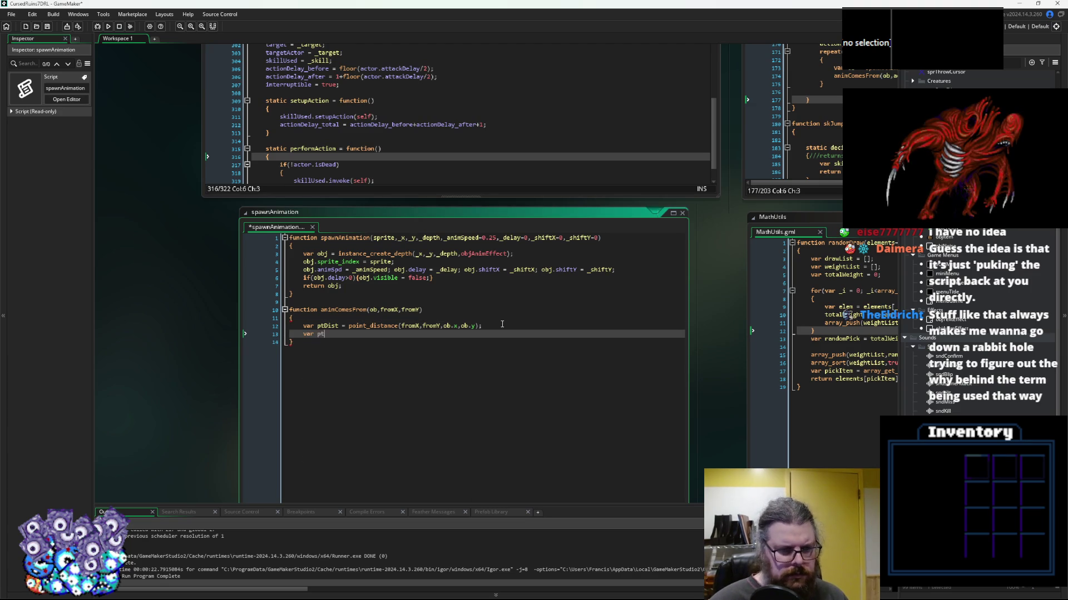
type("Dir =")
left_click_drag(500, 326, 348, 329)
key("ctrl+c")
left_click(388, 334)
key("ctrl+v")
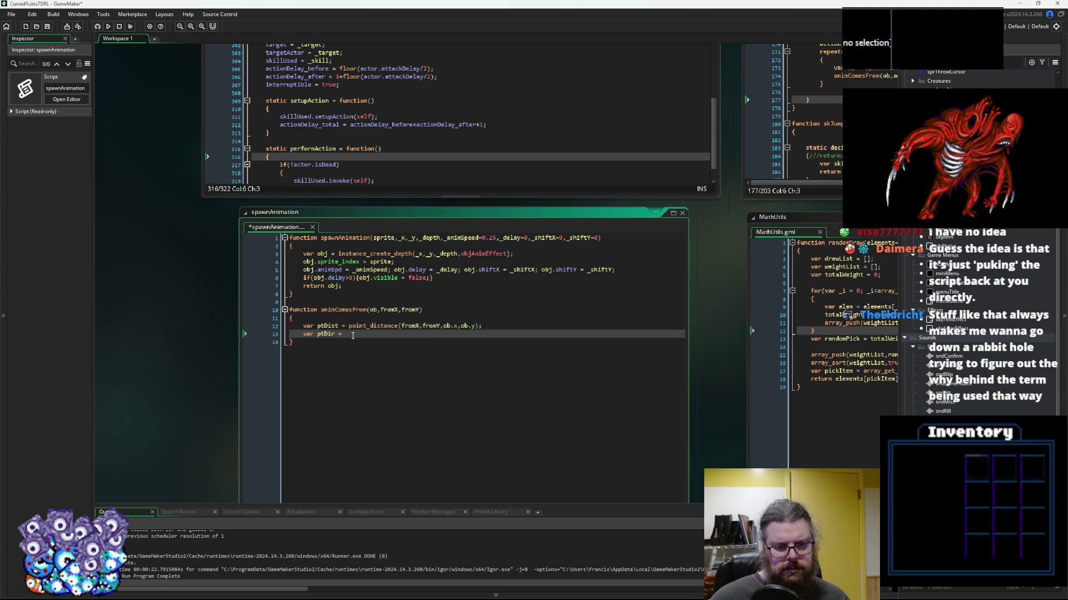
left_click(394, 334)
key("BackSpace")
key("BackSpace")
key("BackSpace")
type("re")
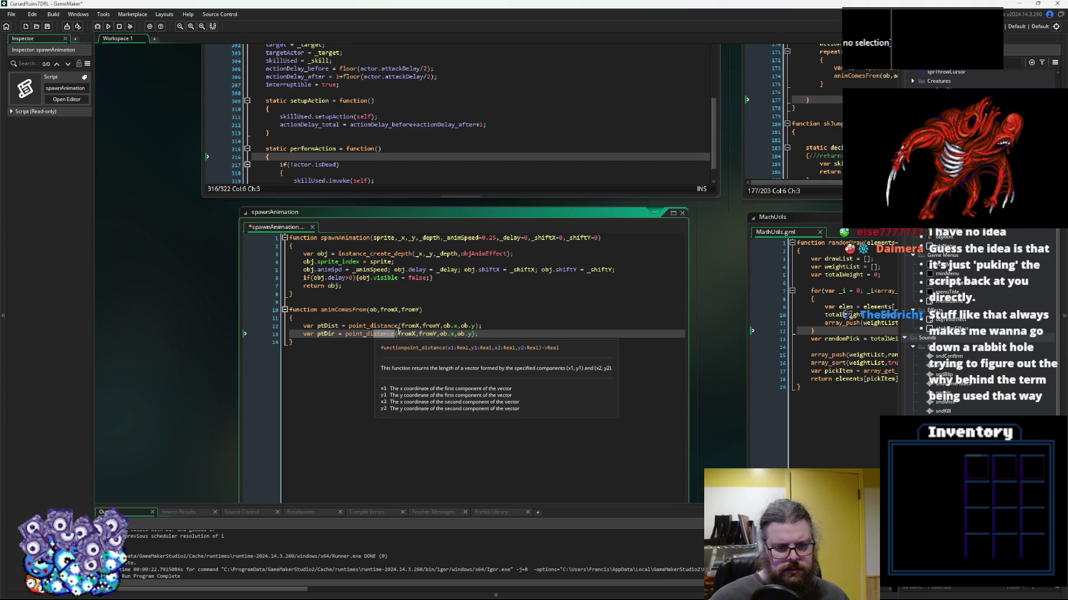
key("Return")
key("Delete")
key("Delete")
left_click(497, 331)
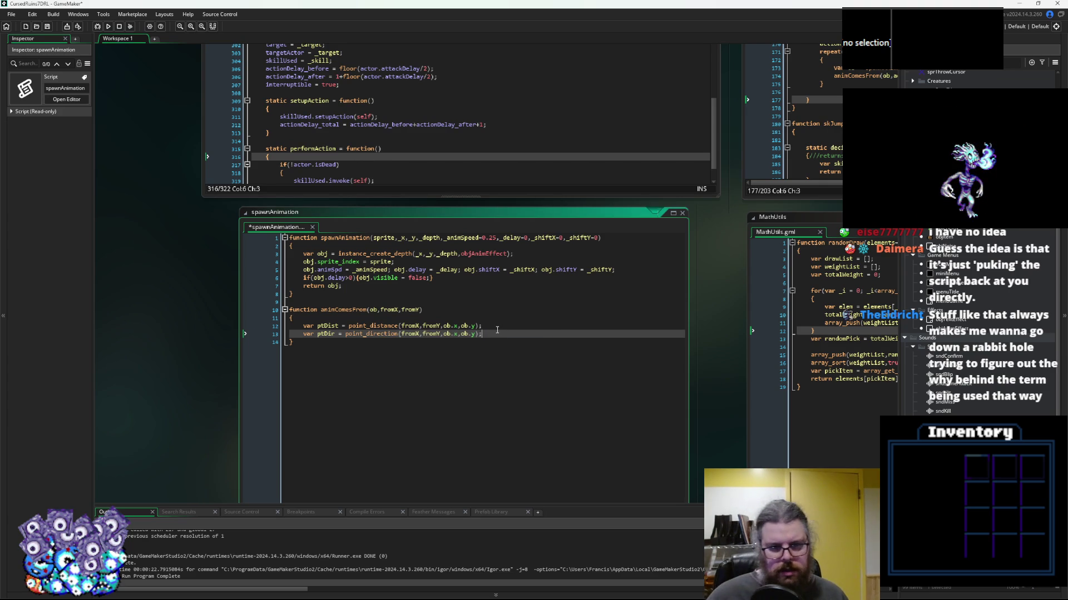
key("Return")
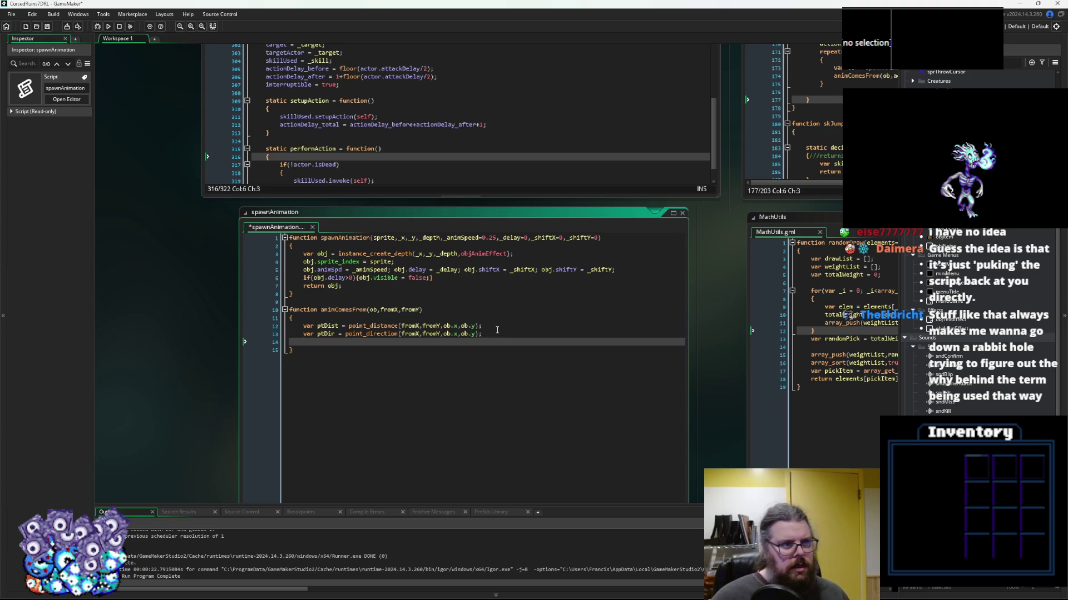
left_click(48, 26)
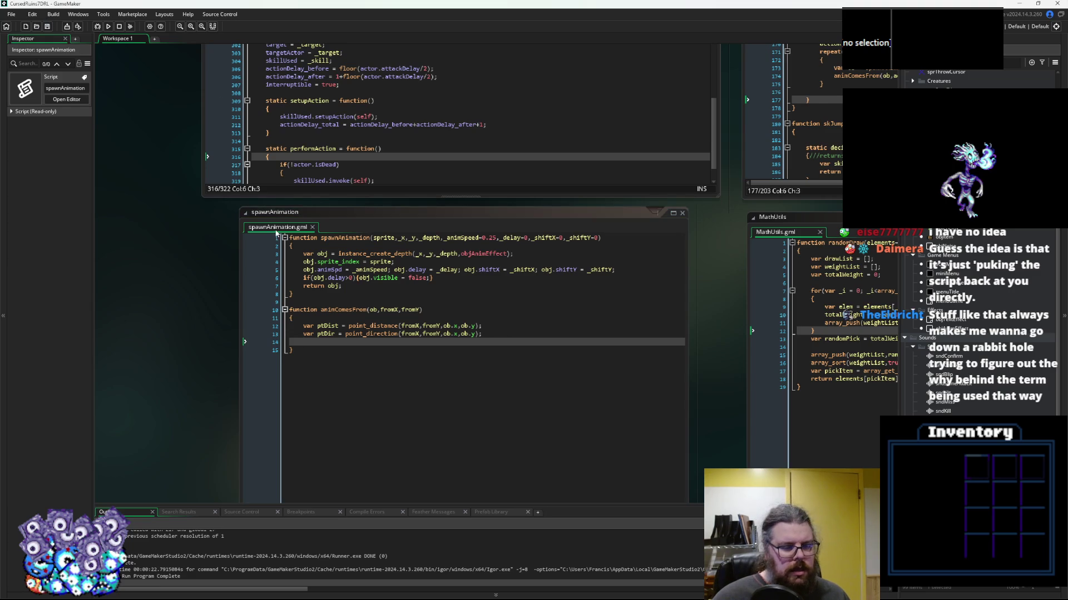
Add the lines ob.x = fromX; and ob.y = fromY to animComesFrom
left_click(406, 342)
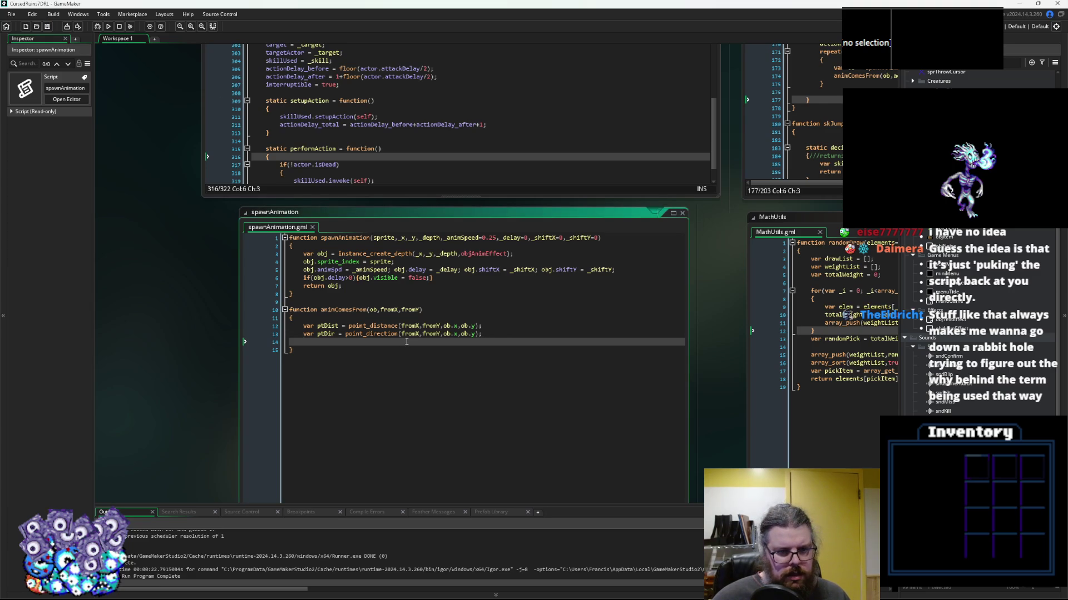
key("Return")
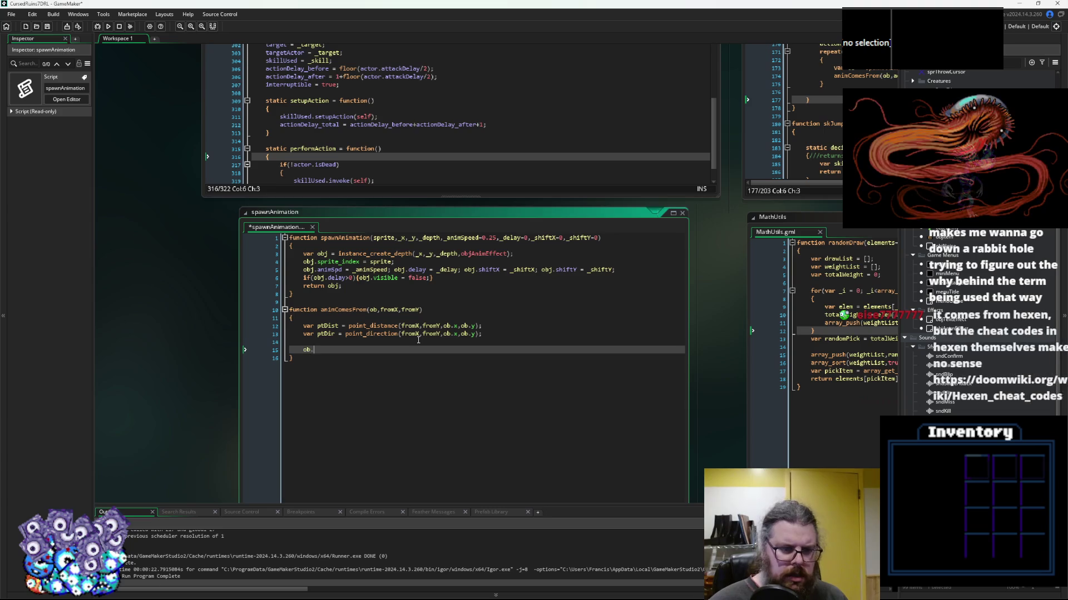
type("ob.x")
key("Escape")
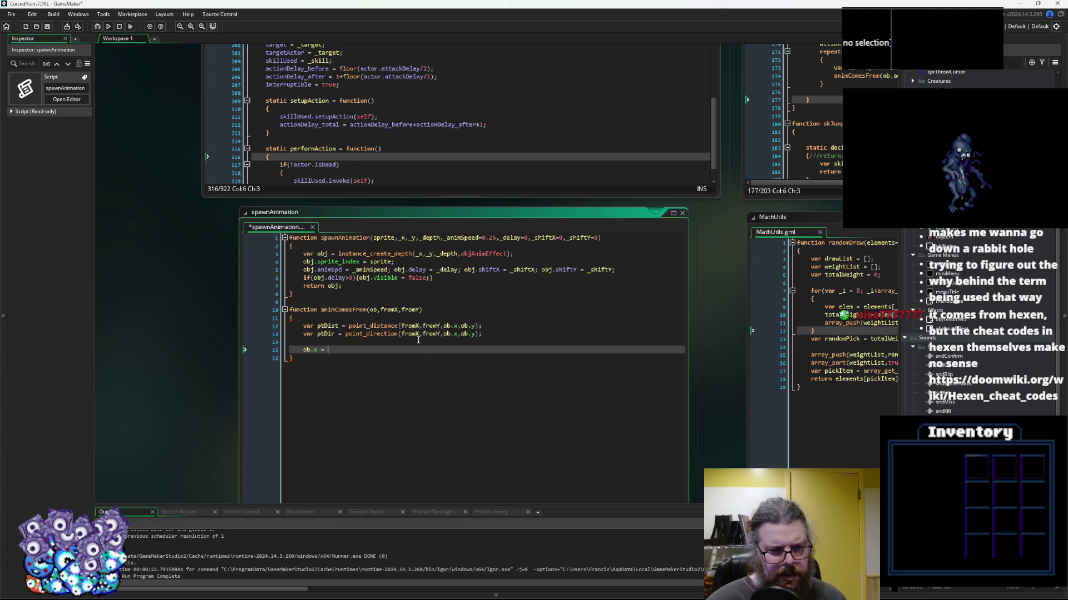
type("fromX;")
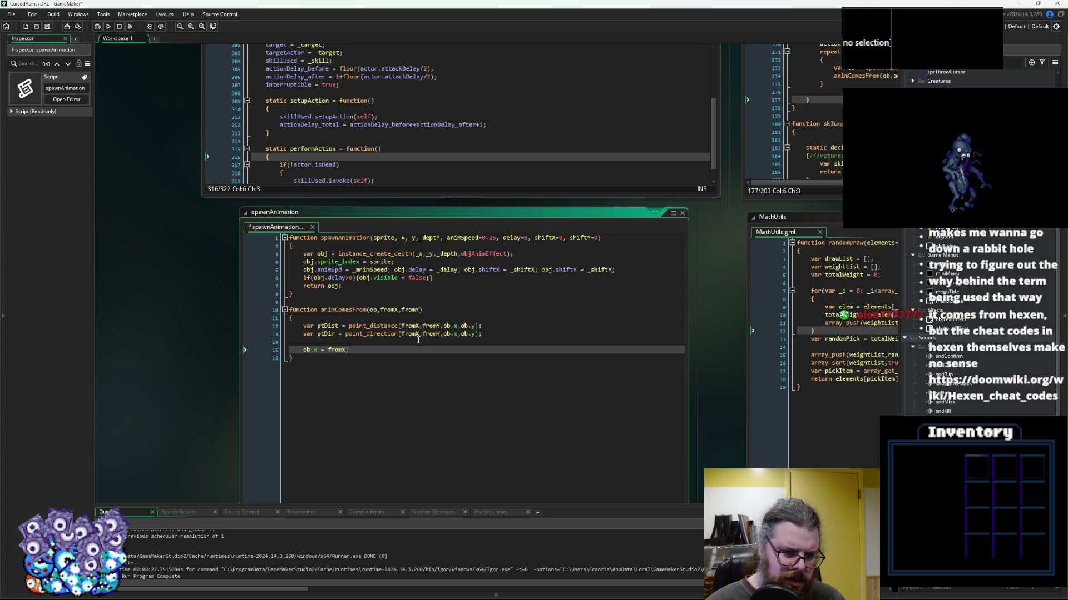
key("Return")
type("ob.y")
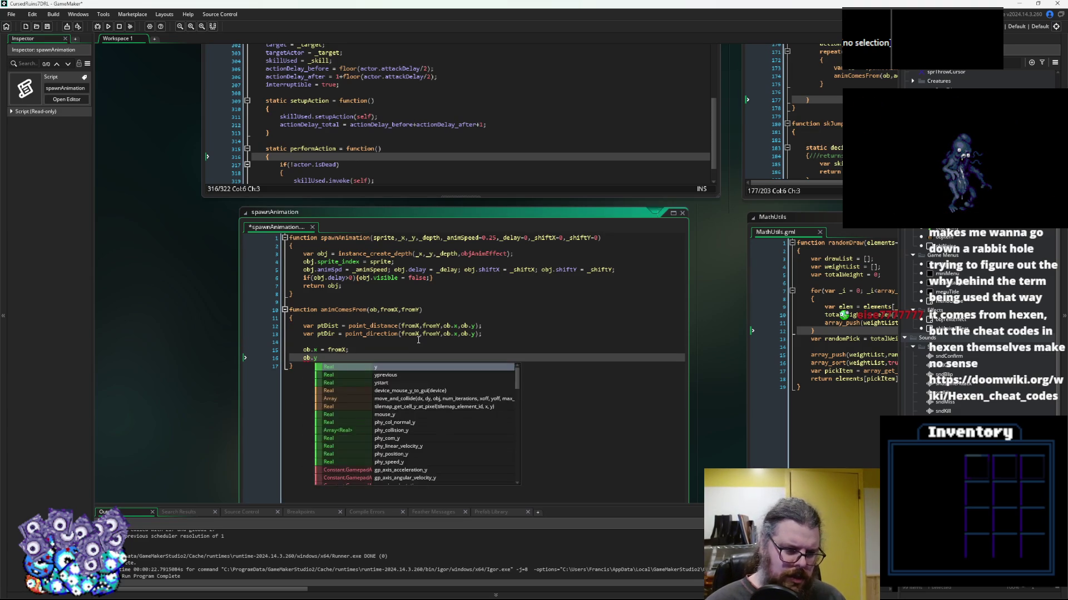
type(" = fromY;")
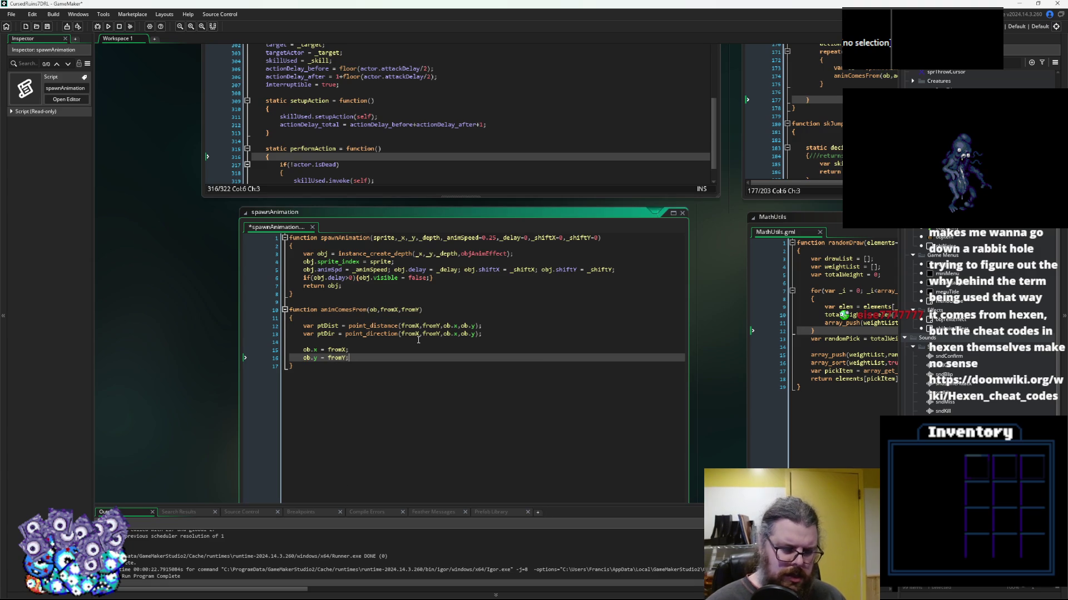
Pan and zoom the workspace to recentre it on the spawnAnimation code
mouse_move(549, 310)
left_mouse_down()
mouse_move(450, 234)
mouse_move(457, 279)
mouse_move(412, 157)
left_mouse_up()
scroll(411, 157, "down", 4)
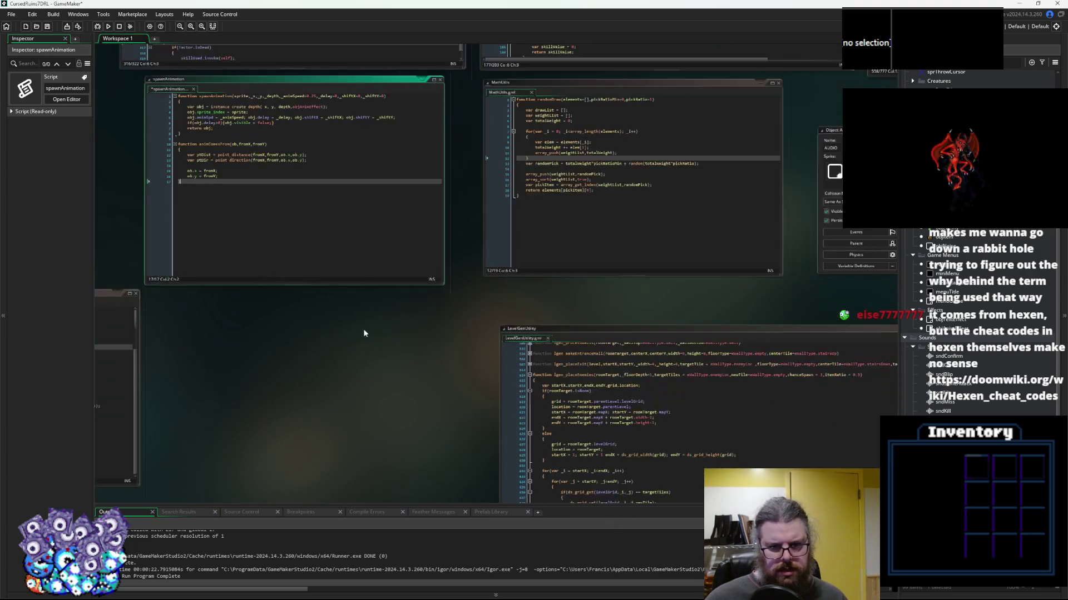
mouse_move(304, 325)
left_mouse_down()
mouse_move(689, 284)
mouse_move(642, 336)
mouse_move(530, 422)
mouse_move(370, 370)
left_mouse_up()
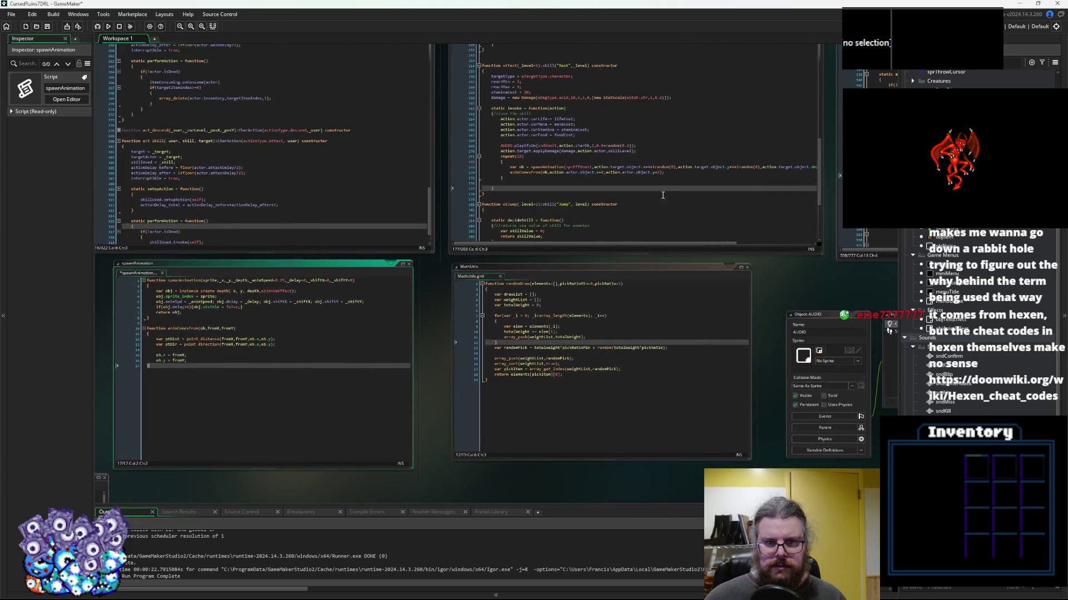
scroll(416, 328, "up", 4)
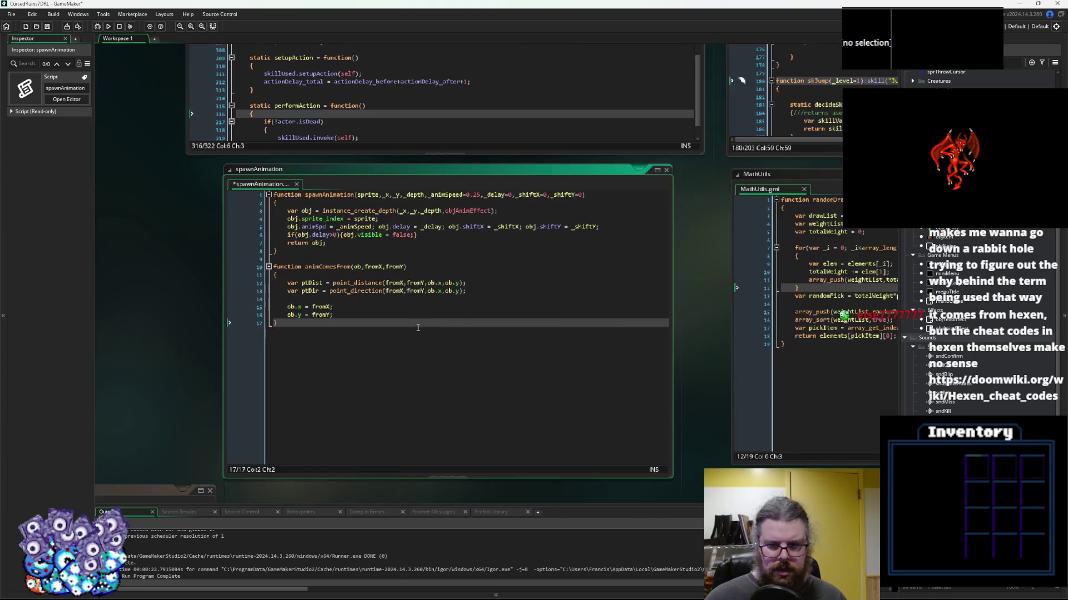
left_click_drag(416, 328, 334, 259)
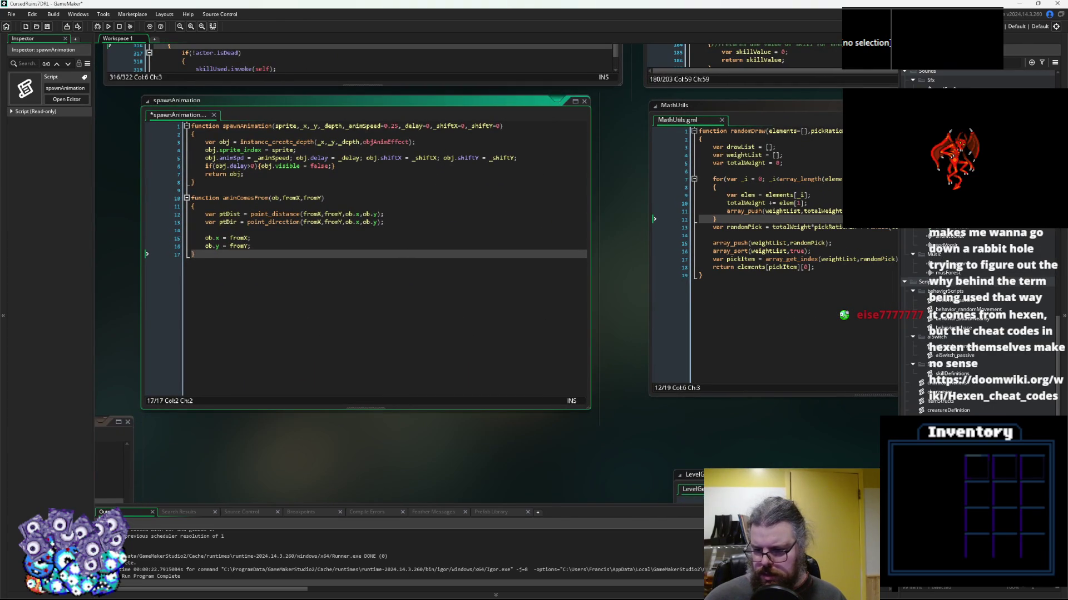
scroll(978, 322, "up", 8)
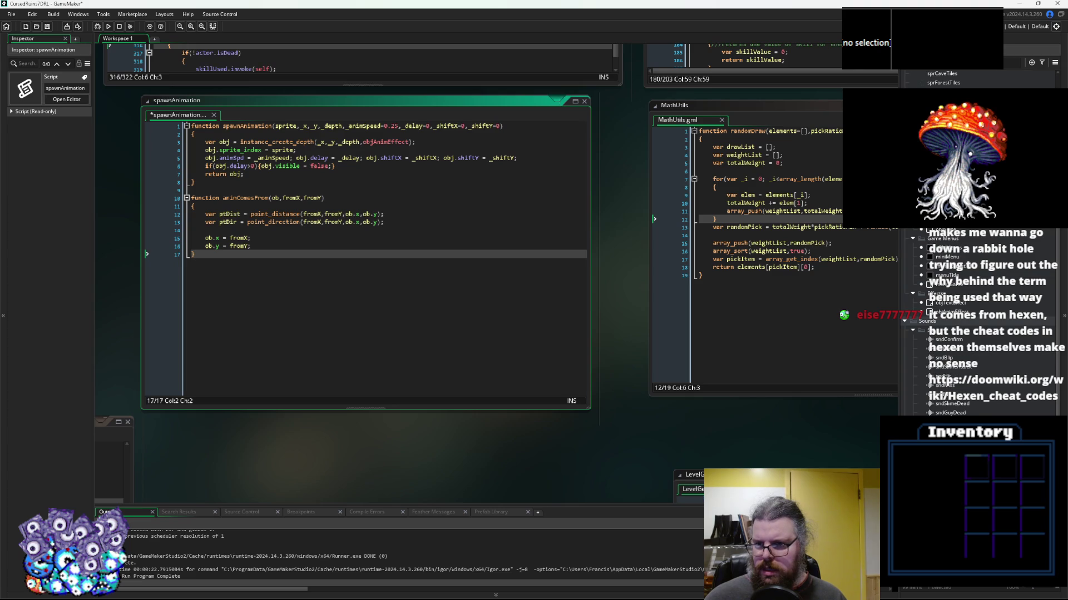
Select objAnimEffect in the Asset Browser and bring its Create event editor into view
left_click(953, 303)
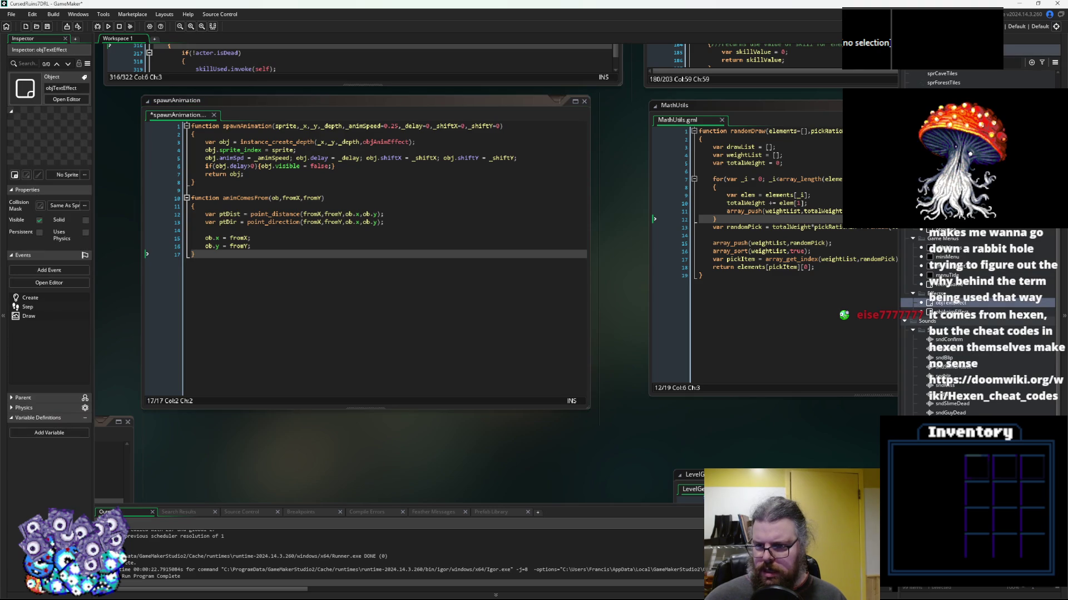
left_click(953, 313)
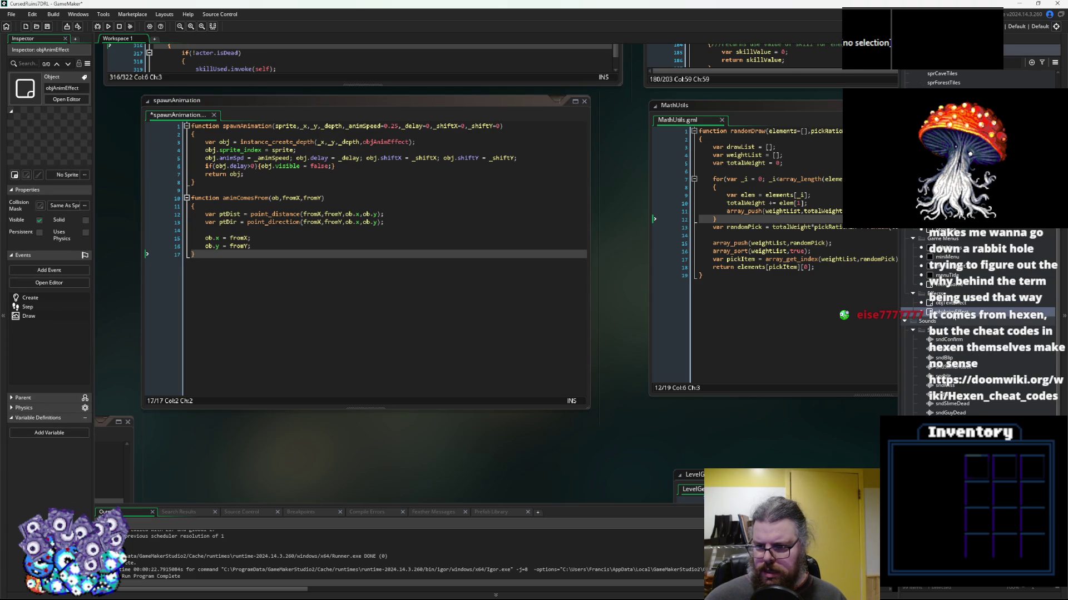
left_click(953, 304)
left_click(953, 312)
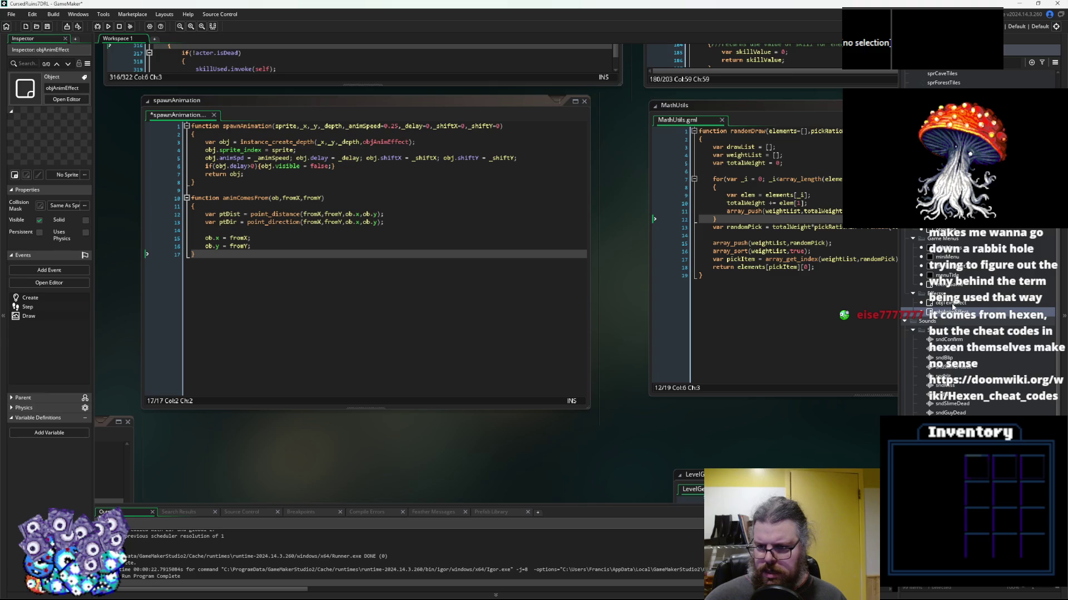
mouse_move(389, 333)
left_mouse_down()
mouse_move(462, 315)
mouse_move(278, 304)
mouse_move(603, 438)
mouse_move(672, 370)
mouse_move(295, 207)
mouse_move(412, 273)
mouse_move(439, 203)
left_mouse_up()
left_click_drag(436, 143, 288, 107)
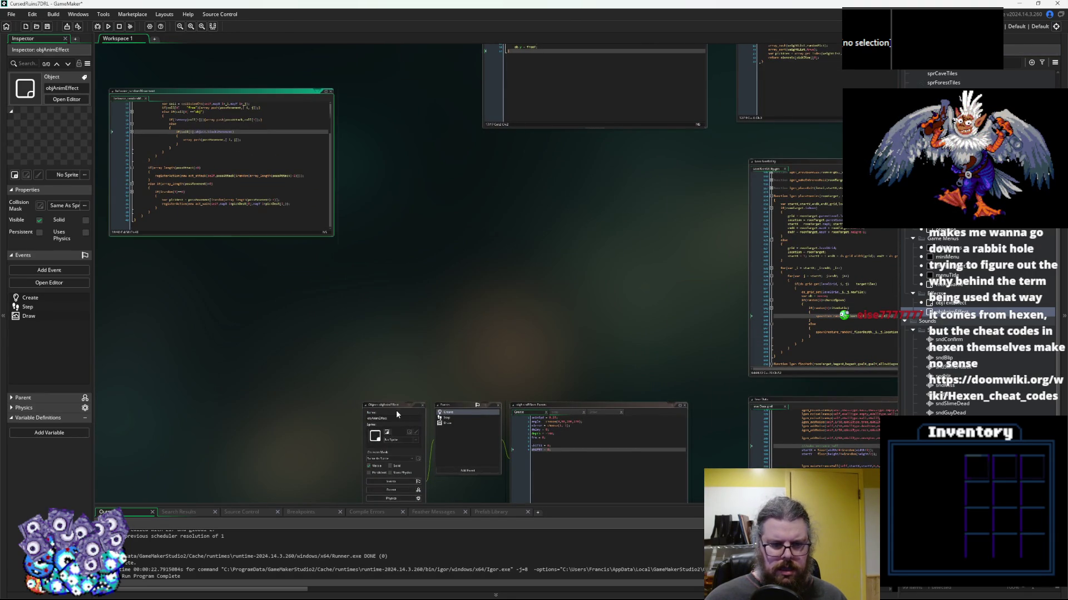
mouse_move(392, 407)
left_mouse_down()
mouse_move(410, 138)
mouse_move(431, 100)
mouse_move(332, 360)
mouse_move(259, 248)
left_mouse_up()
scroll(432, 100, "up", 3)
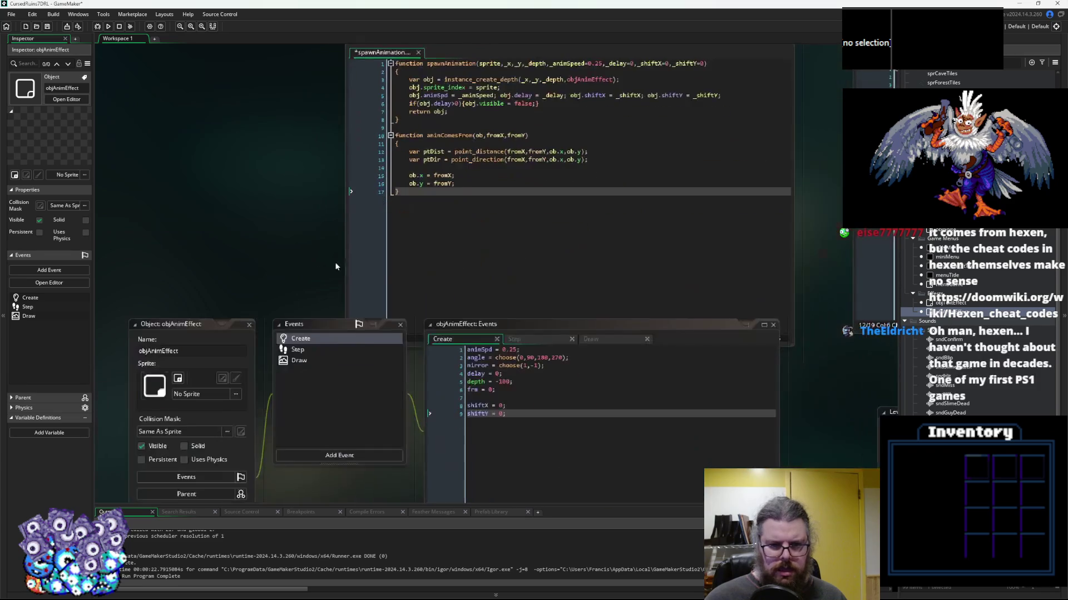
Add animFromX = 0; and animFromY = 0; to objAnimEffect's Create event
left_click(514, 411)
key("Return")
type("animFromX = 0;")
key("Return")
type("anim")
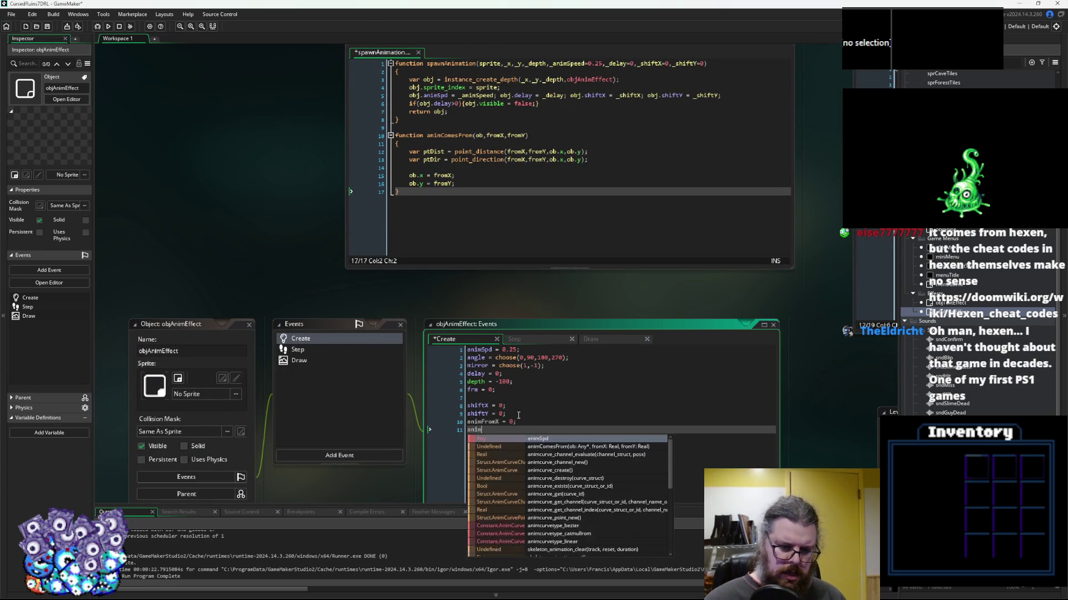
type("FromY=  0;")
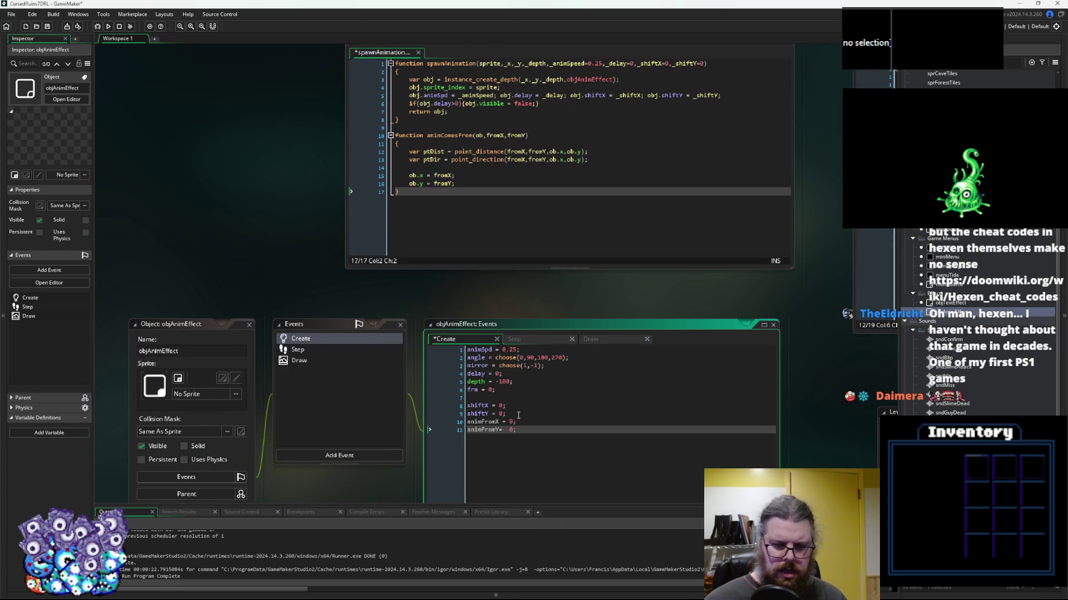
key("Left")
key("Left")
key("Left")
key("BackSpace")
key("Left")
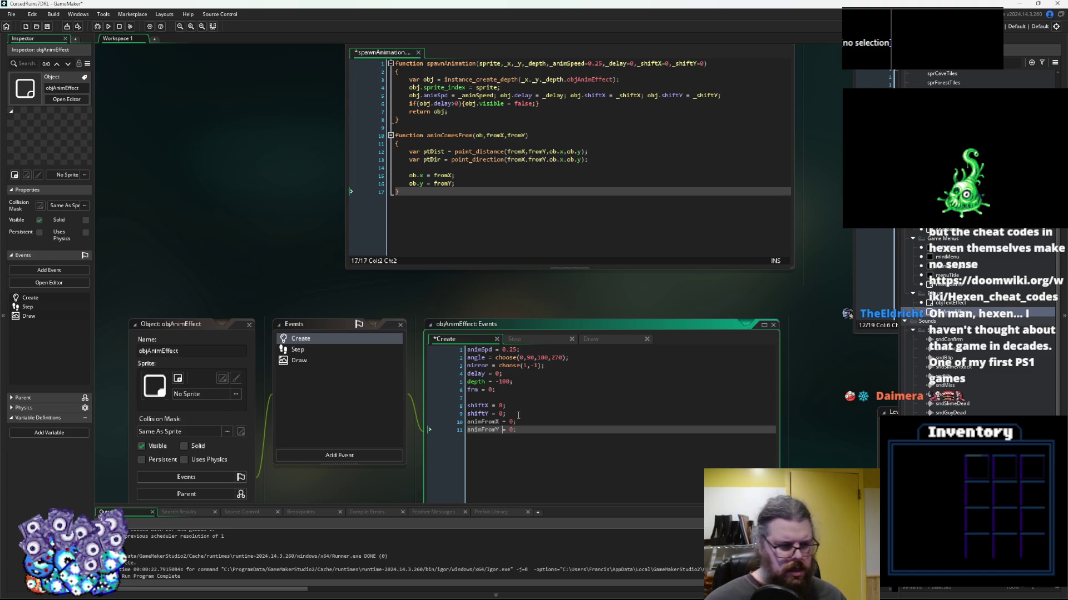
In animComesFrom, change ob.x and ob.y to ob.animFromX and ob.animFromY
left_click(467, 184)
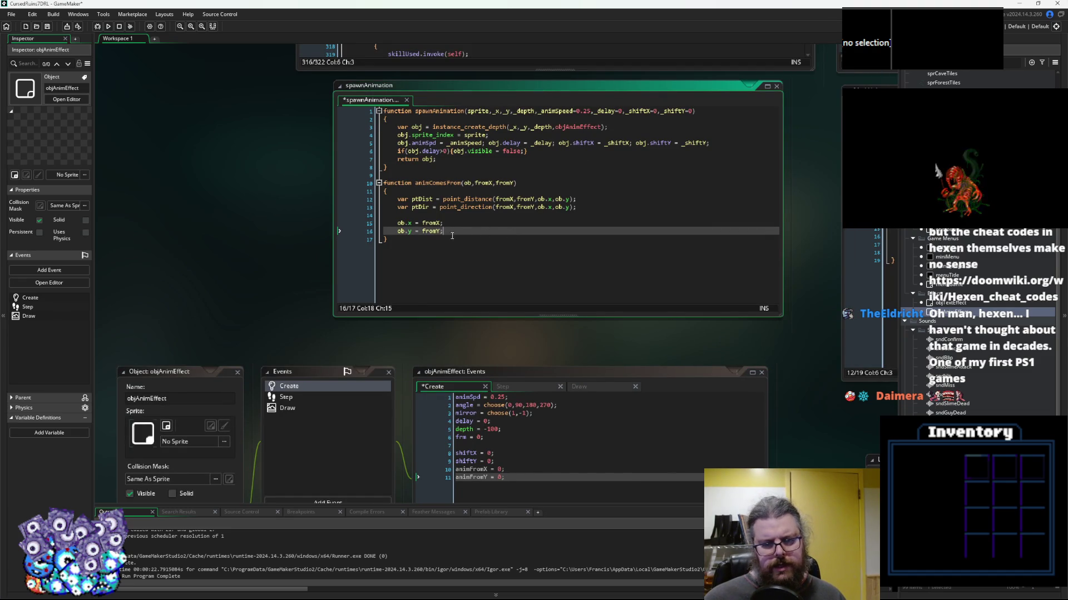
left_click(476, 469)
double_click(475, 470)
key("ctrl+c")
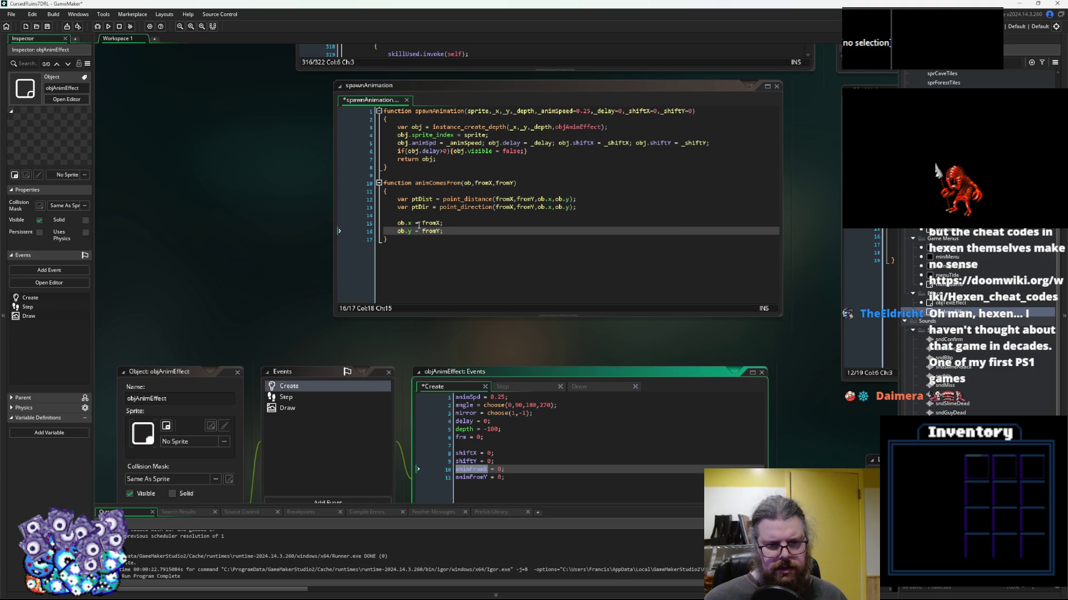
double_click(411, 224)
key("ctrl+v")
double_click(472, 477)
key("ctrl+c")
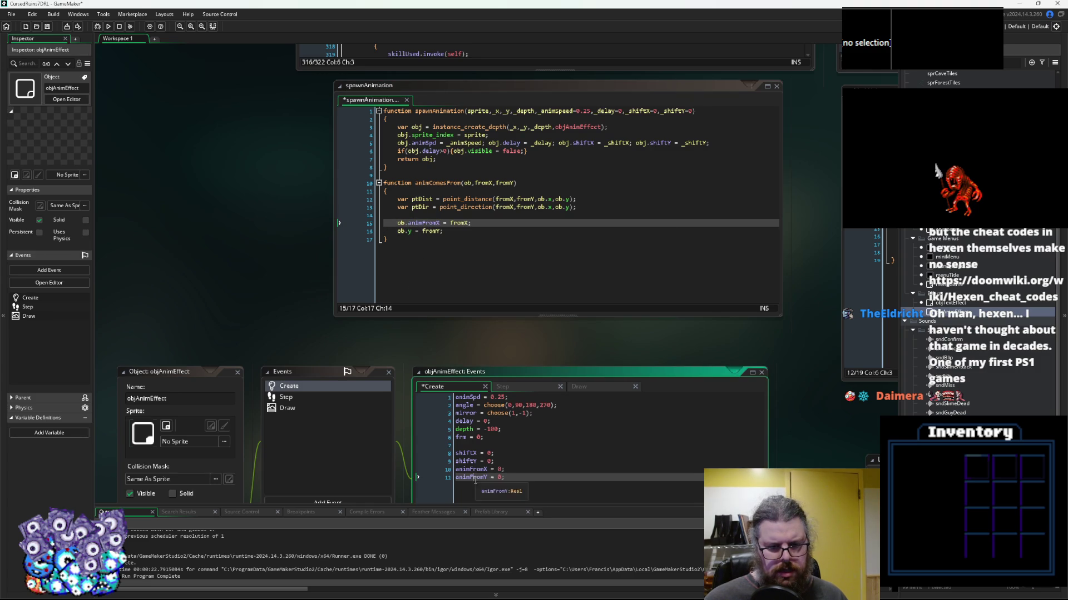
double_click(409, 232)
key("ctrl+v")
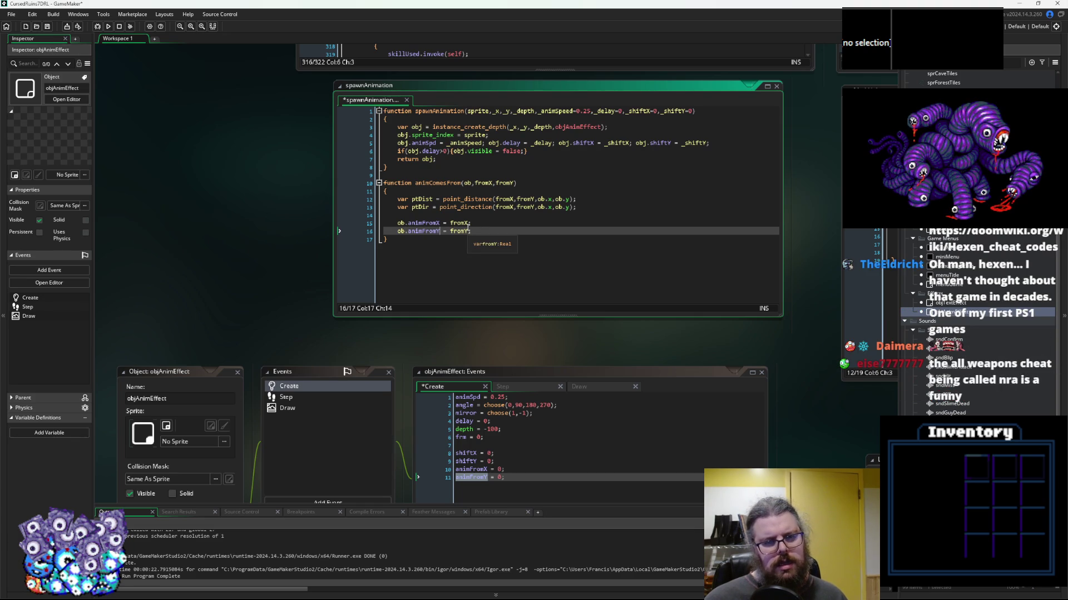
Comment out the ptDist and ptDir lines in animComesFrom
left_click(493, 183)
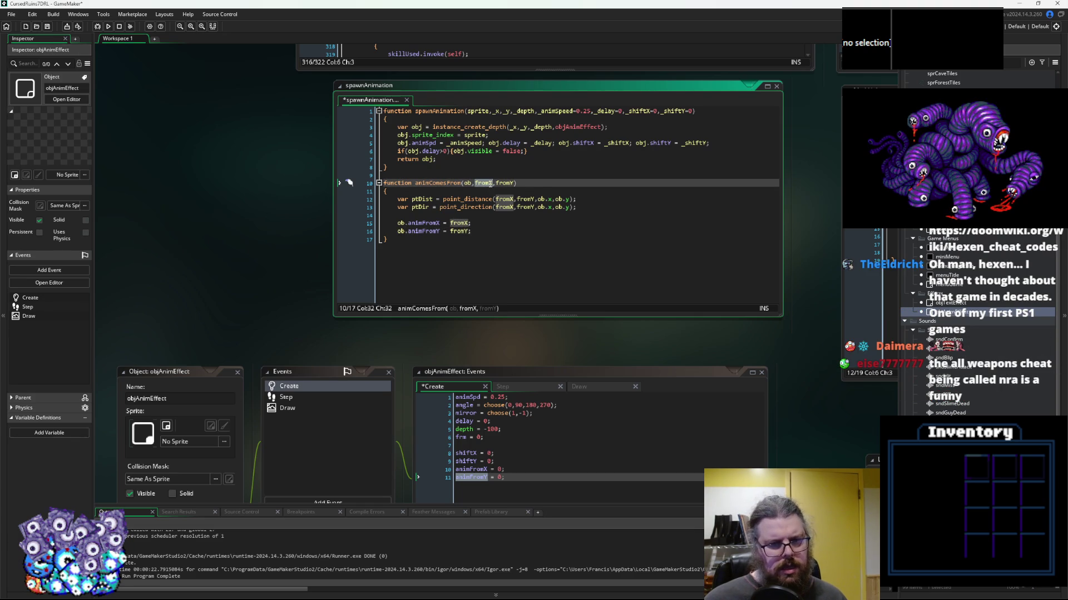
left_click(375, 197)
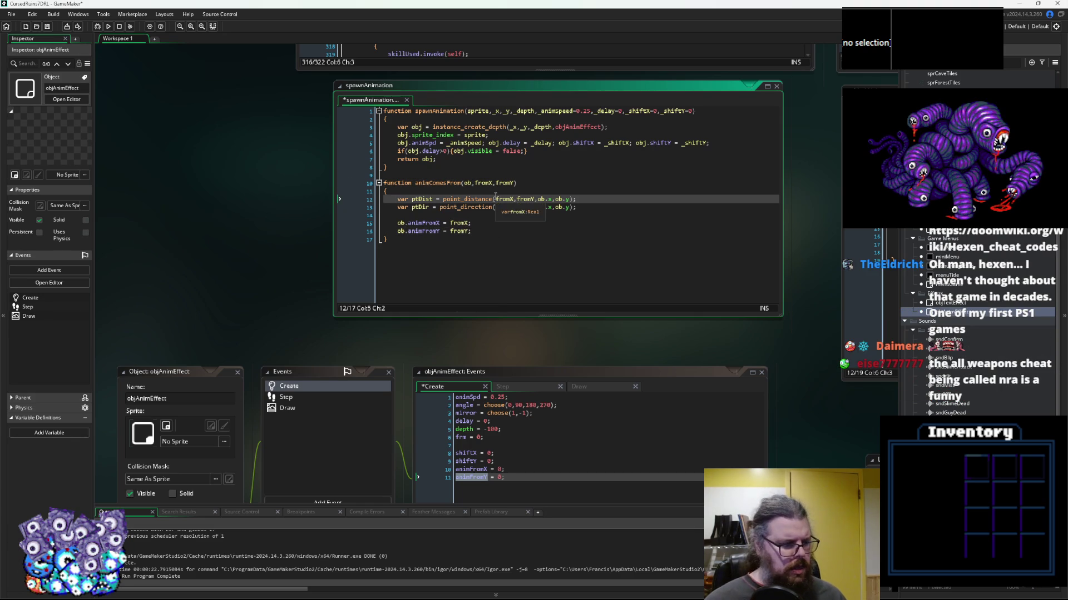
type("/")
key("Home")
type("//")
key("Down")
key("Home")
type("//")
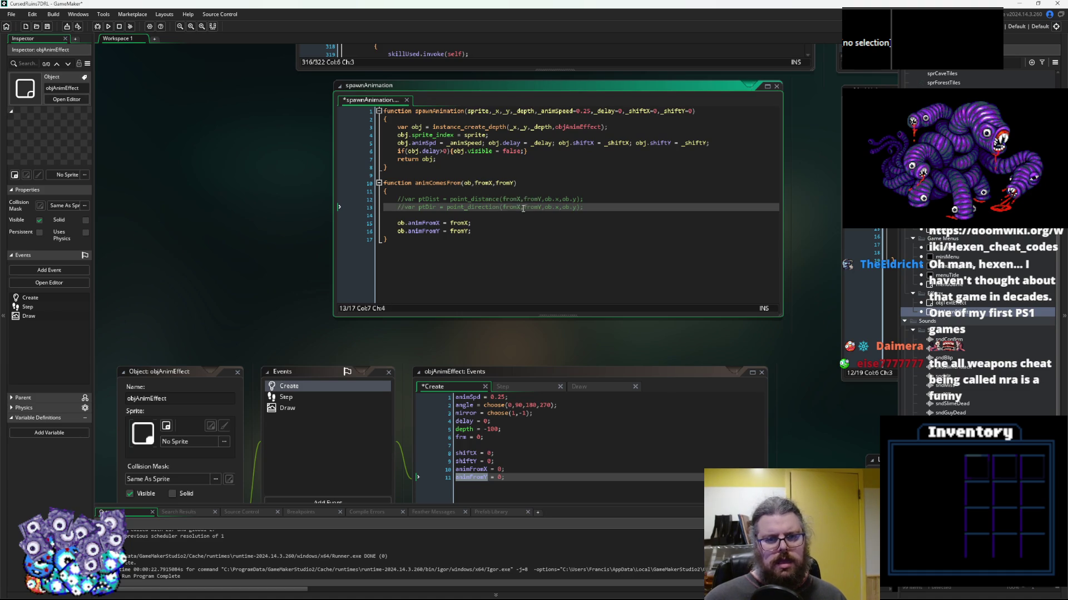
Make the assignments ob.animFromX = ob.x-fromX and ob.animFromY = ob.y-fromY
left_click_drag(558, 199, 544, 201)
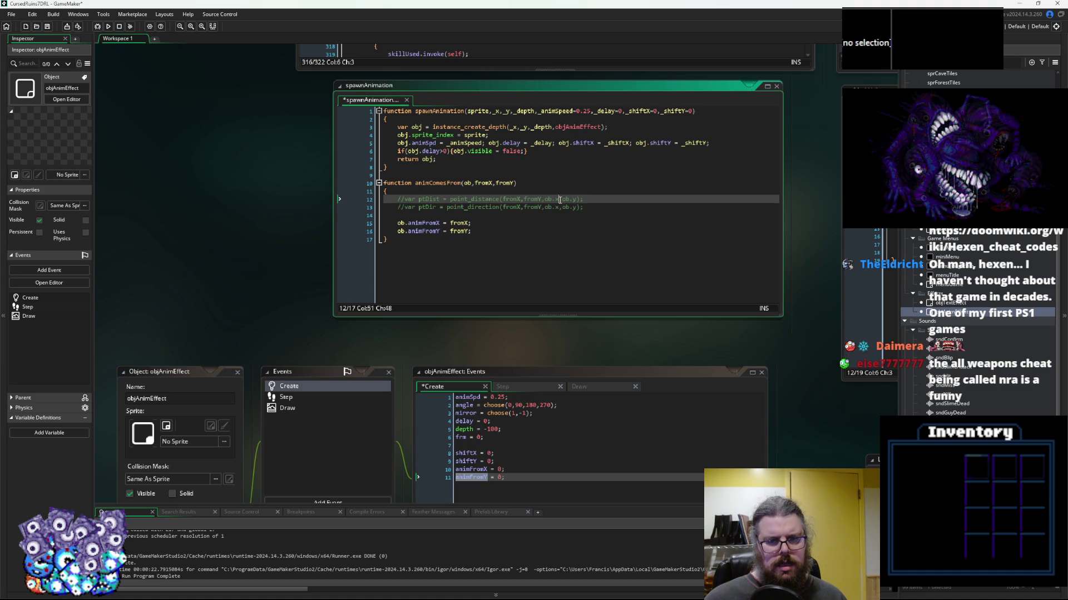
key("ctrl+c")
left_click(450, 223)
key("ctrl+v")
type("-")
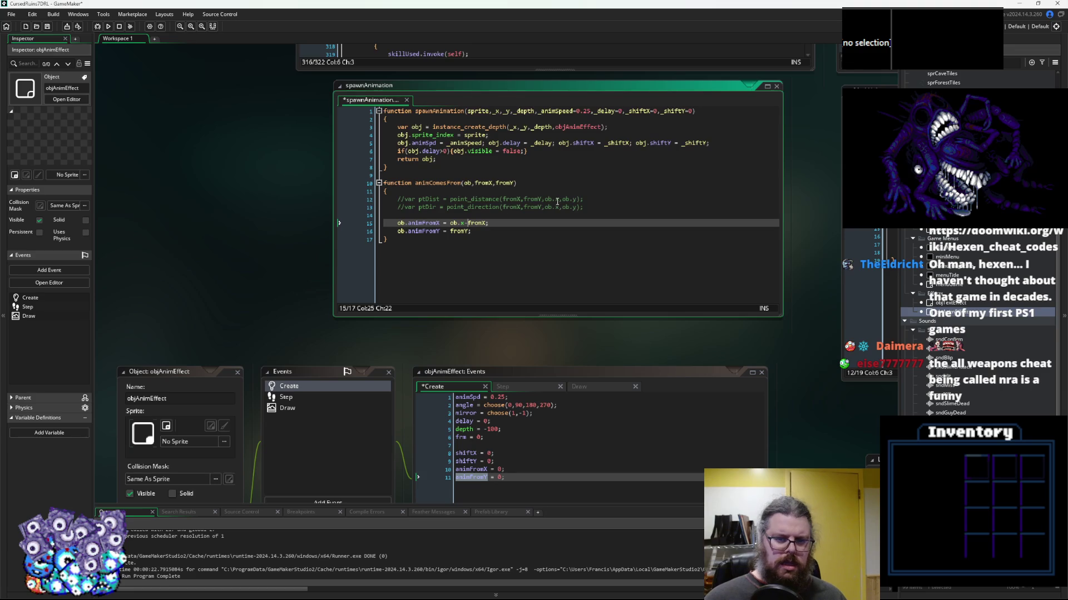
left_click_drag(578, 208, 562, 209)
left_click(454, 231)
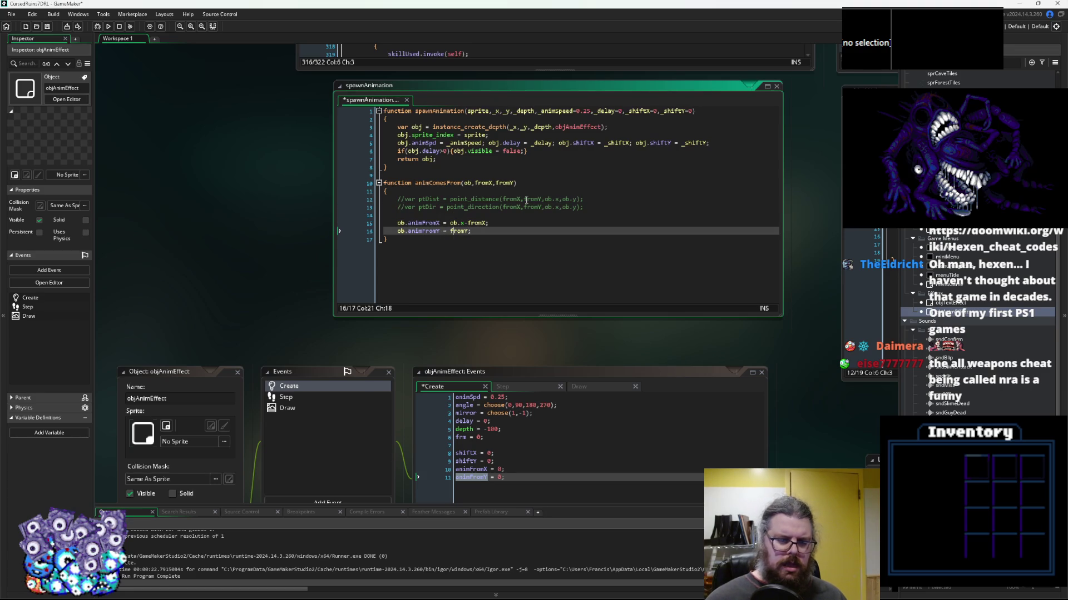
type("ob.y-")
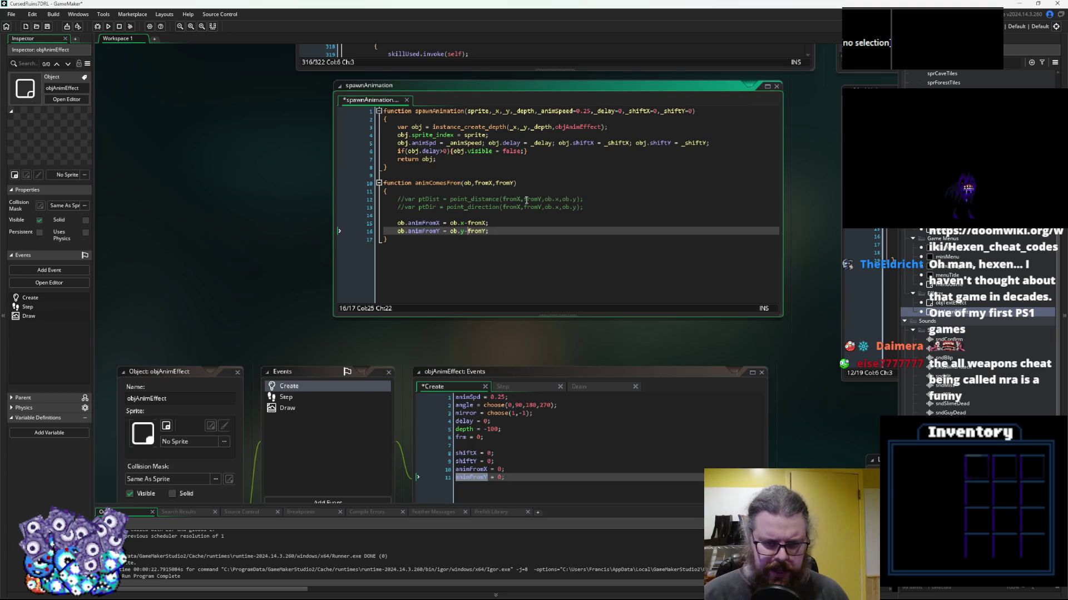
Delete empty line 14 so the animFrom assignments sit right under the commented lines
key("Up")
key("Up")
key("BackSpace")
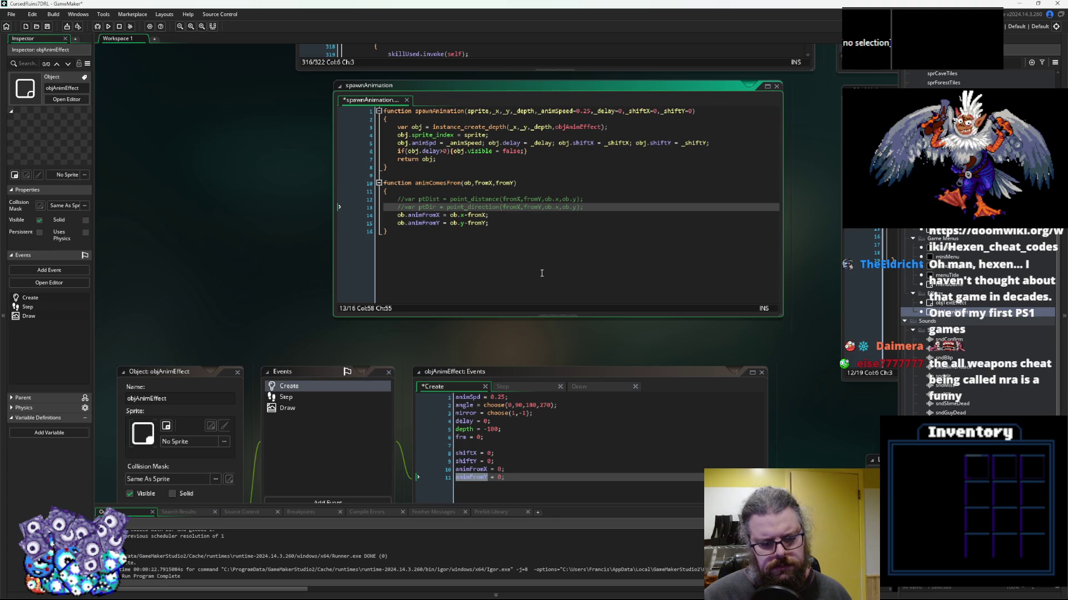
left_click(493, 454)
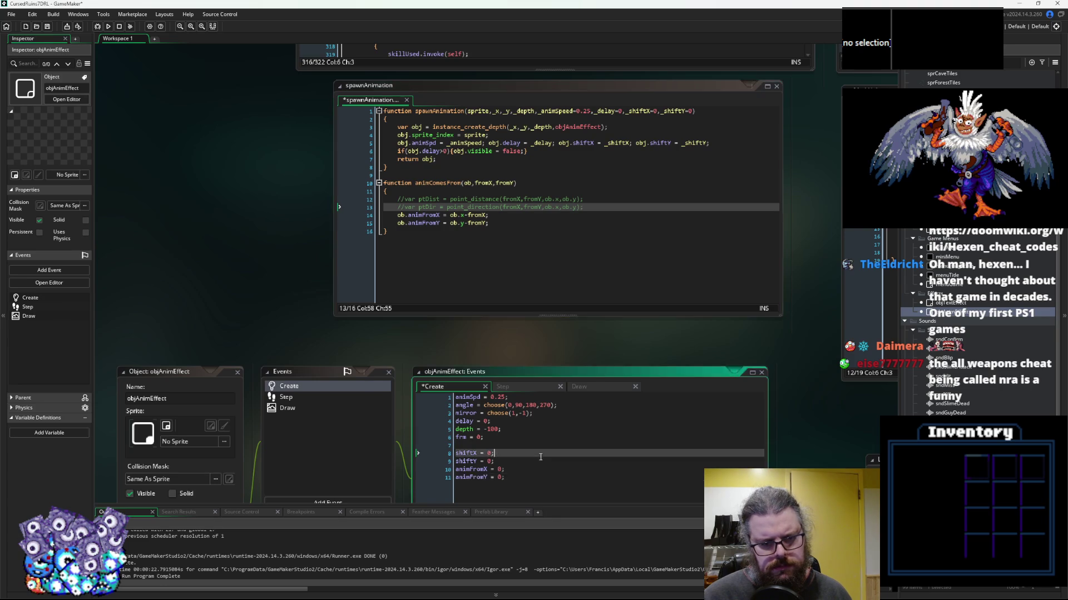
In the Draw event, draw the sprite at x+animFromX, y+animFromY
left_click_drag(500, 342, 504, 261)
double_click(428, 134)
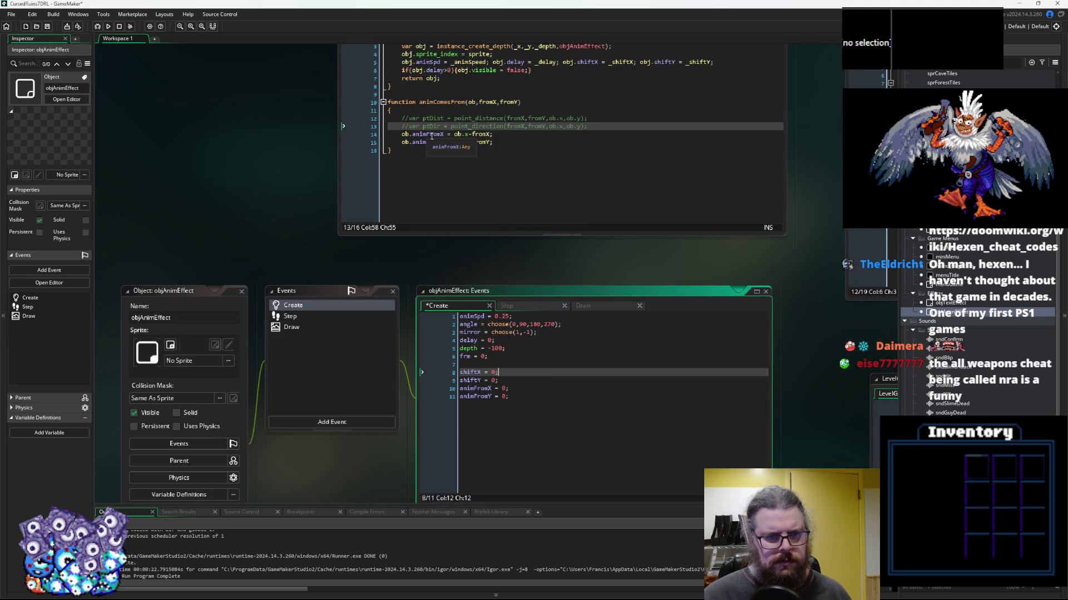
left_click(292, 329)
left_click(604, 317)
type("+animFromX,y")
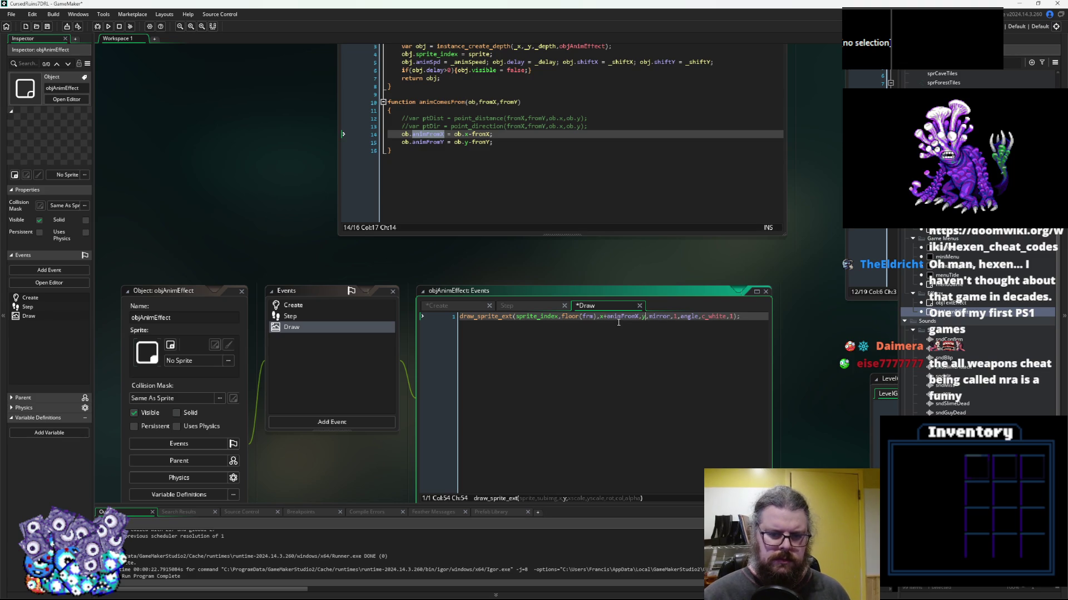
type("+animFromY")
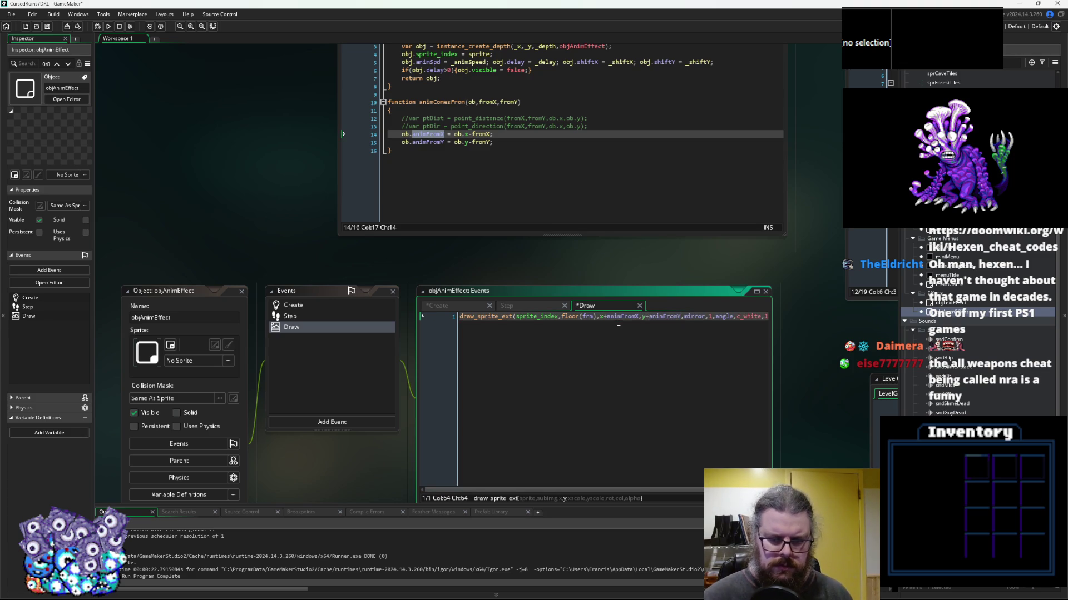
In the Step event, add a line multiplying animFromX by 0.75 and start the animFromY line
double_click(620, 316)
left_click(301, 316)
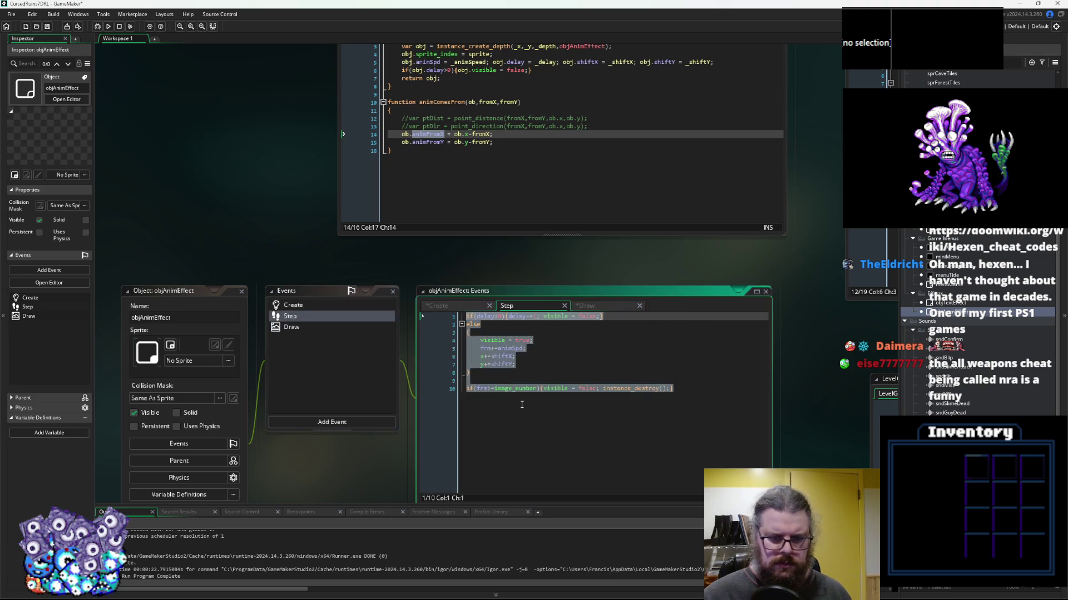
left_click(550, 365)
key("Return")
key("Return")
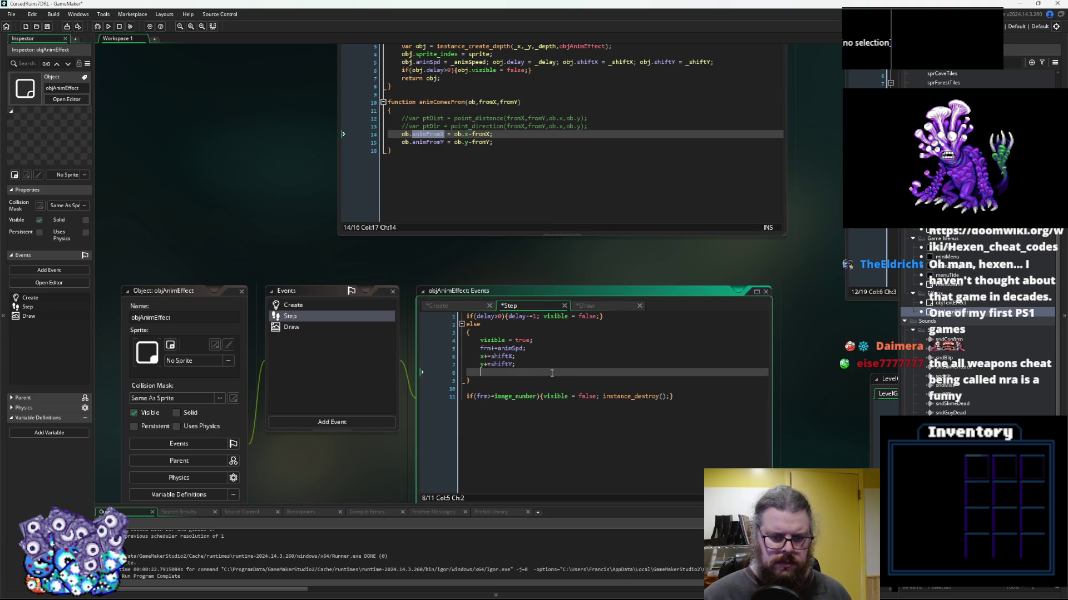
type("animFromX = animFromX/2;")
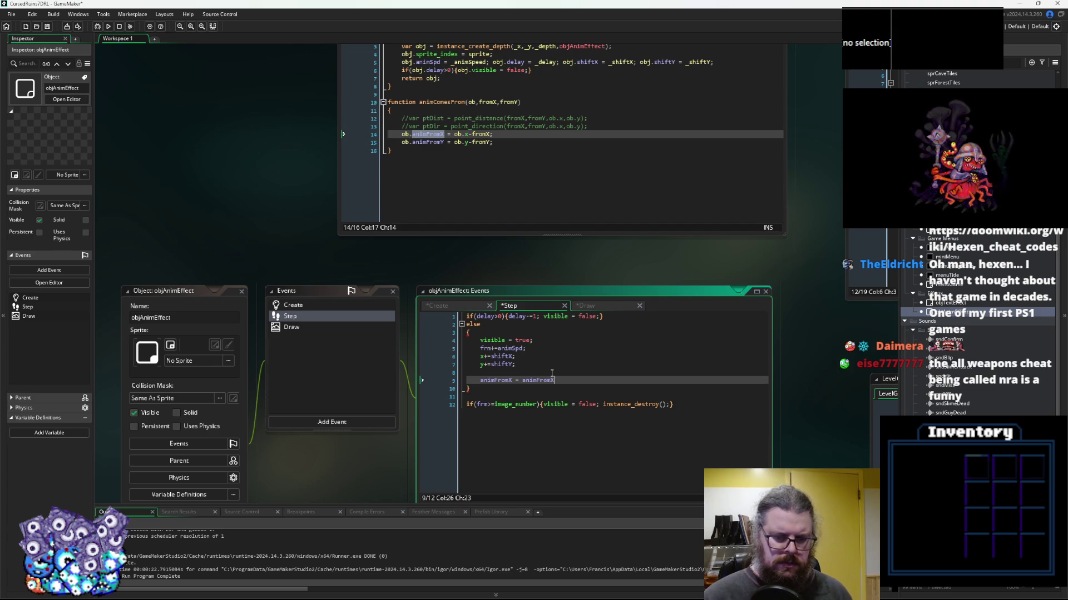
key("Return")
type("animFromY = animFromX")
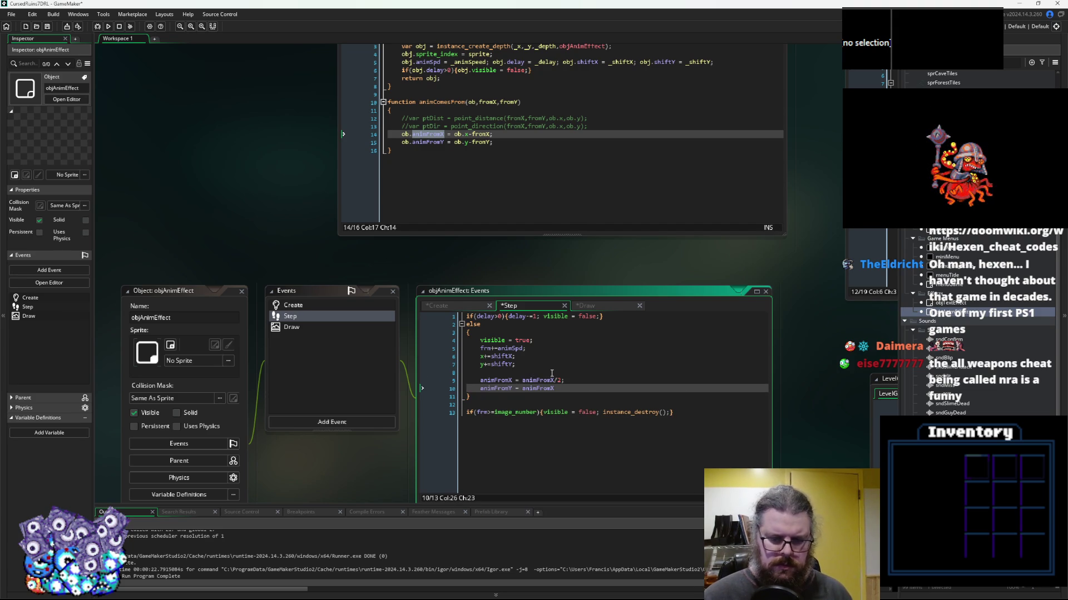
key("BackSpace")
type("Y/2")
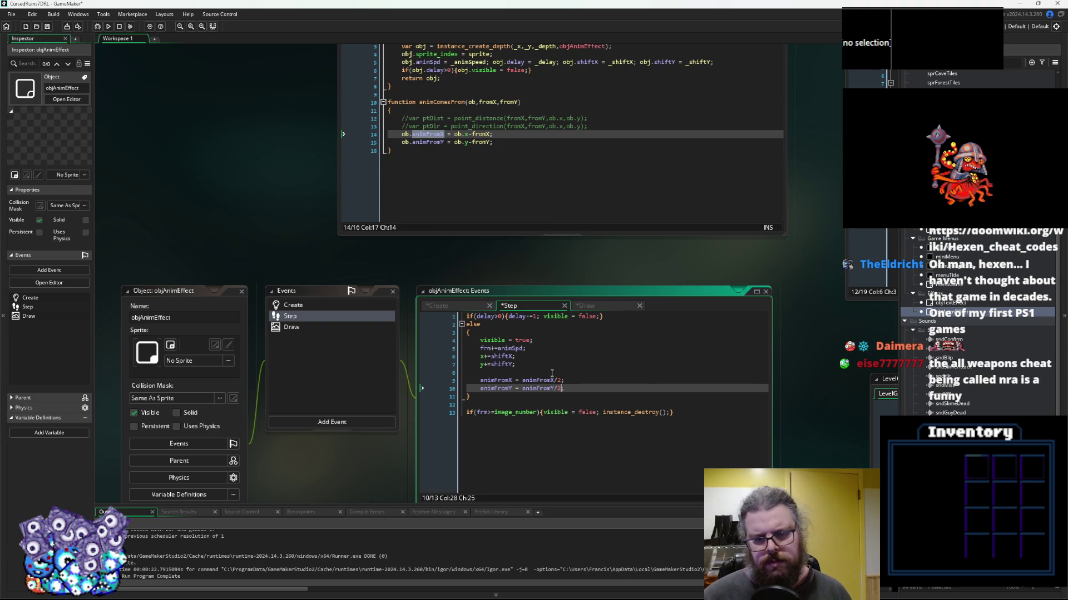
key("Up")
key("BackSpace")
key("BackSpace")
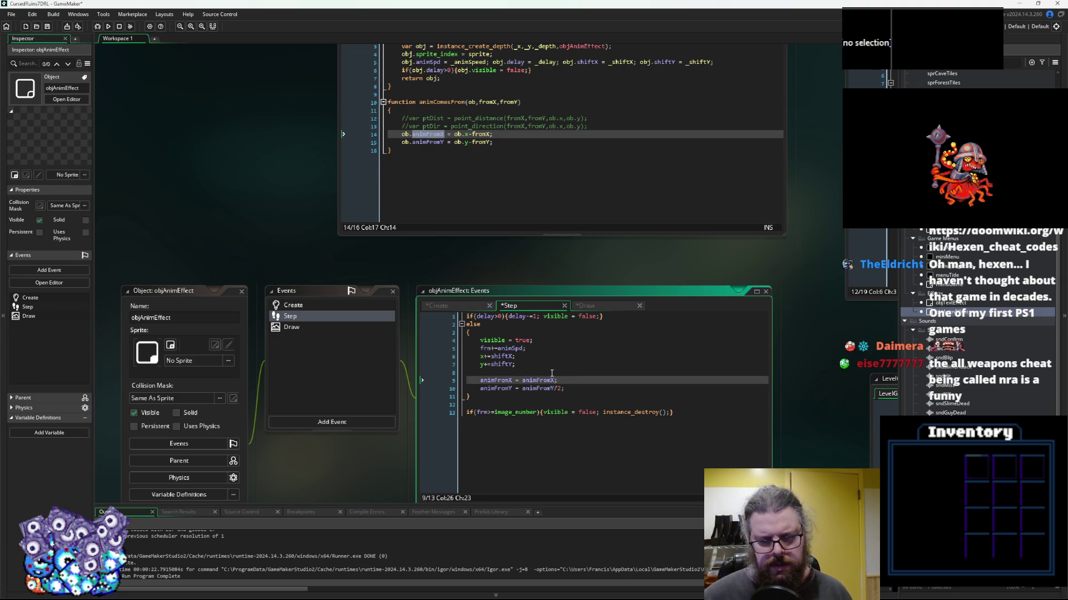
type("*0.")
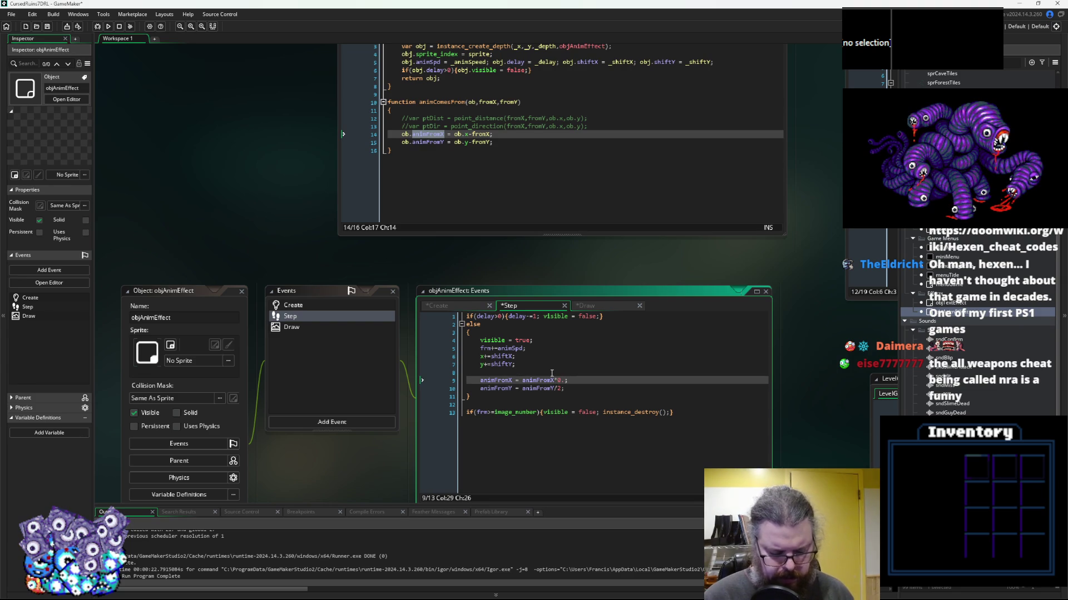
type("75")
Apply the same 0.75 factor to animFromY and save the project
mouse_move(556, 381)
left_mouse_down()
mouse_move(573, 383)
mouse_move(564, 389)
left_mouse_up()
key("ctrl+c")
key("ctrl+v")
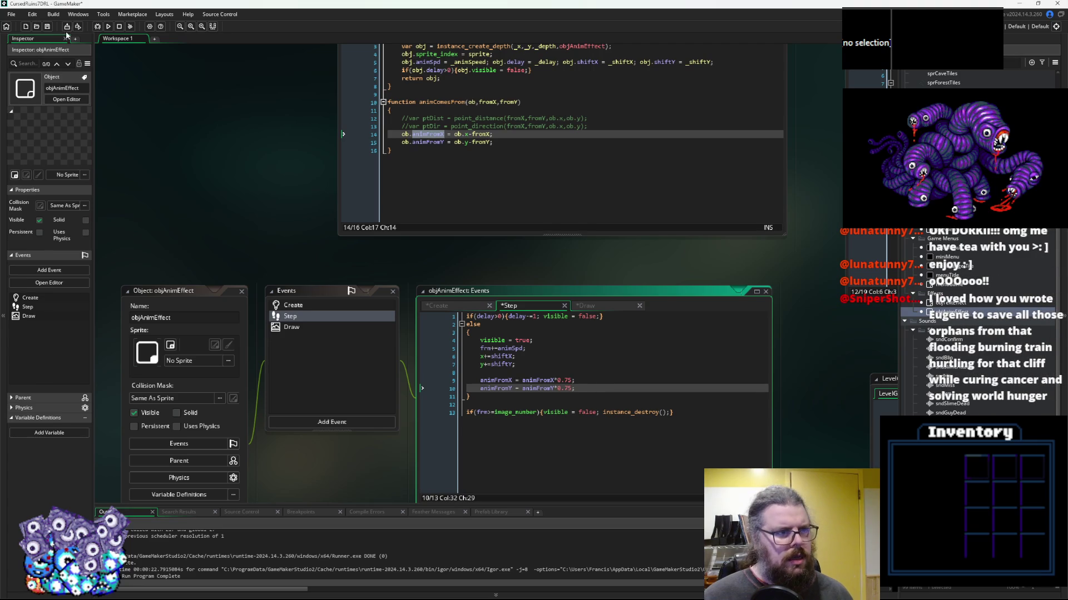
left_click(48, 27)
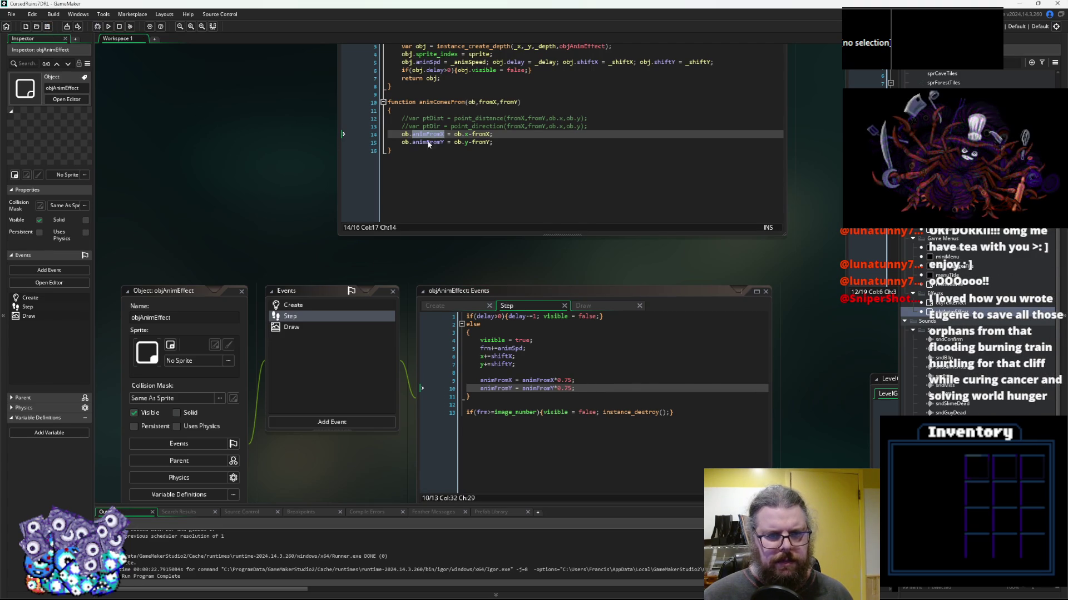
left_click_drag(588, 126, 362, 118)
Delete the commented-out ptDist and ptDir lines from animComesFrom
key("BackSpace")
key("BackSpace")
scroll(307, 161, "up", 5)
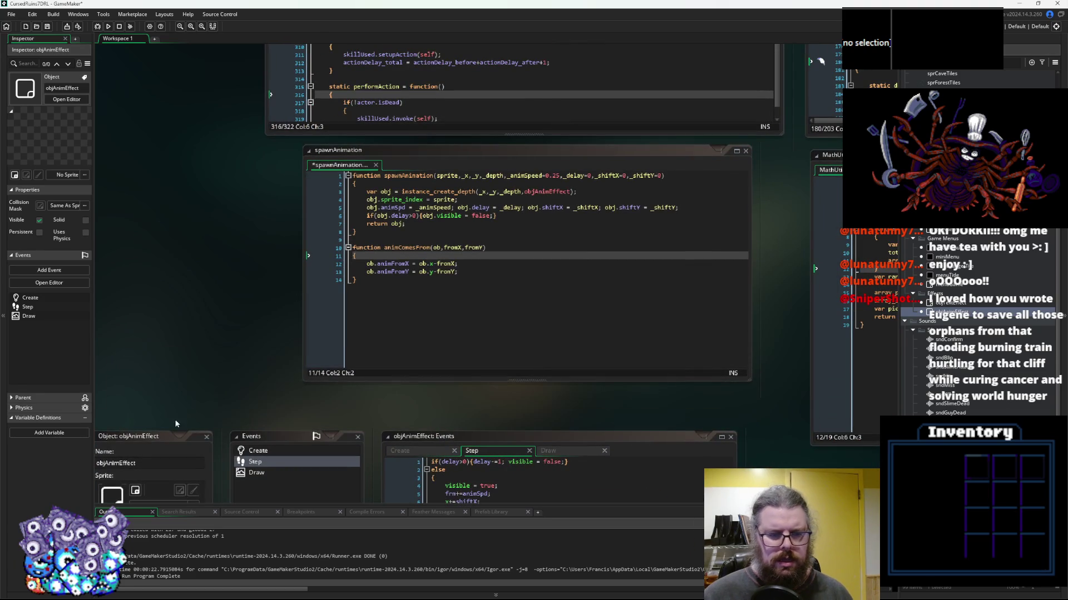
left_click_drag(178, 438, 194, 343)
left_click(400, 224)
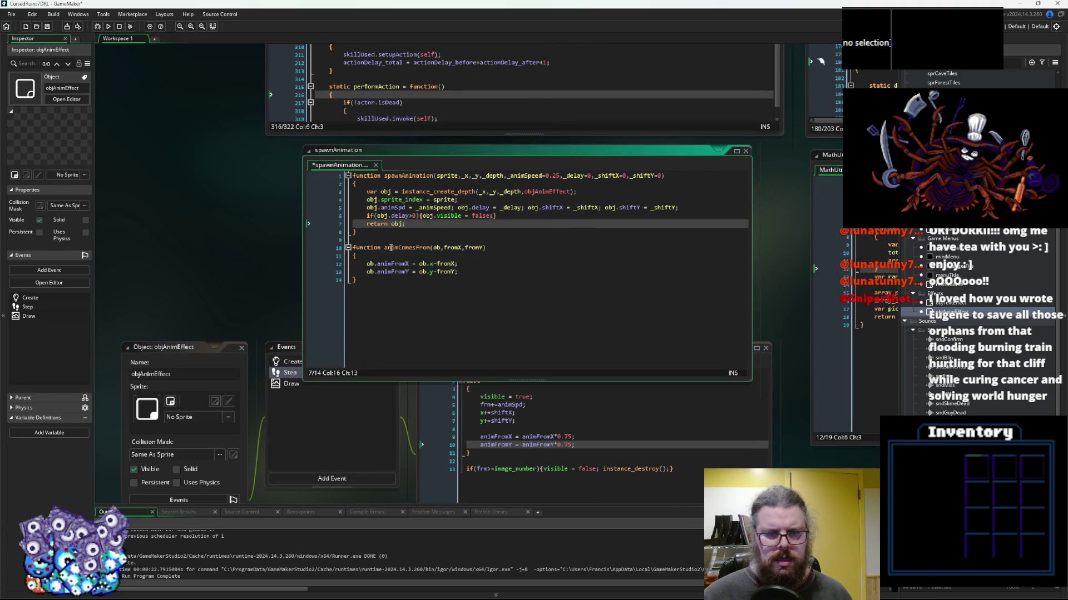
left_click(449, 249)
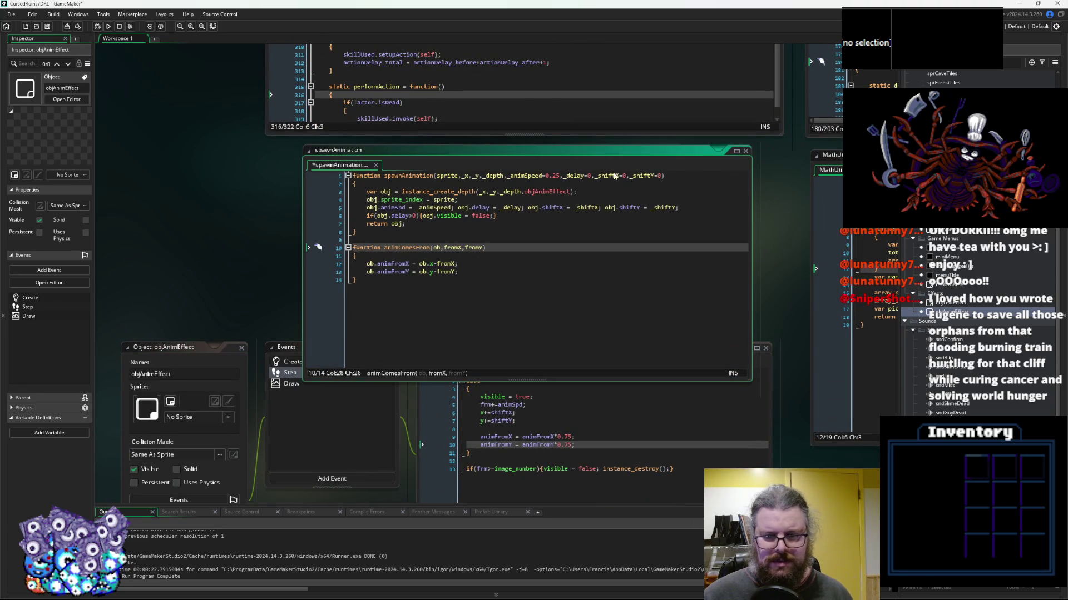
Append animFromX=0,animFromY=0 to spawnAnimation's parameter list, without spaces
left_click(662, 175)
type(",")
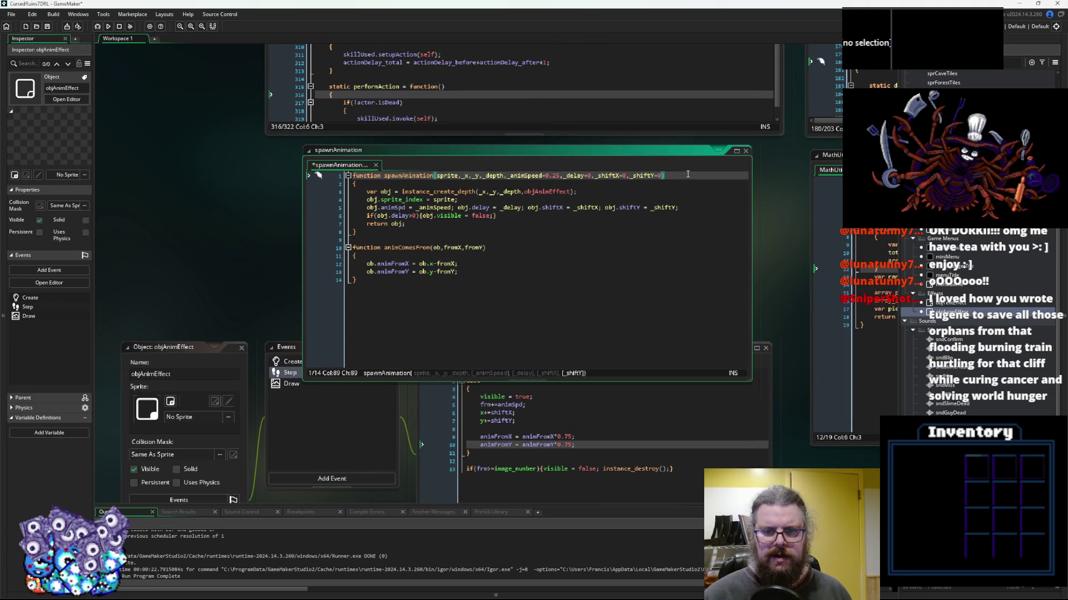
type("animFrom")
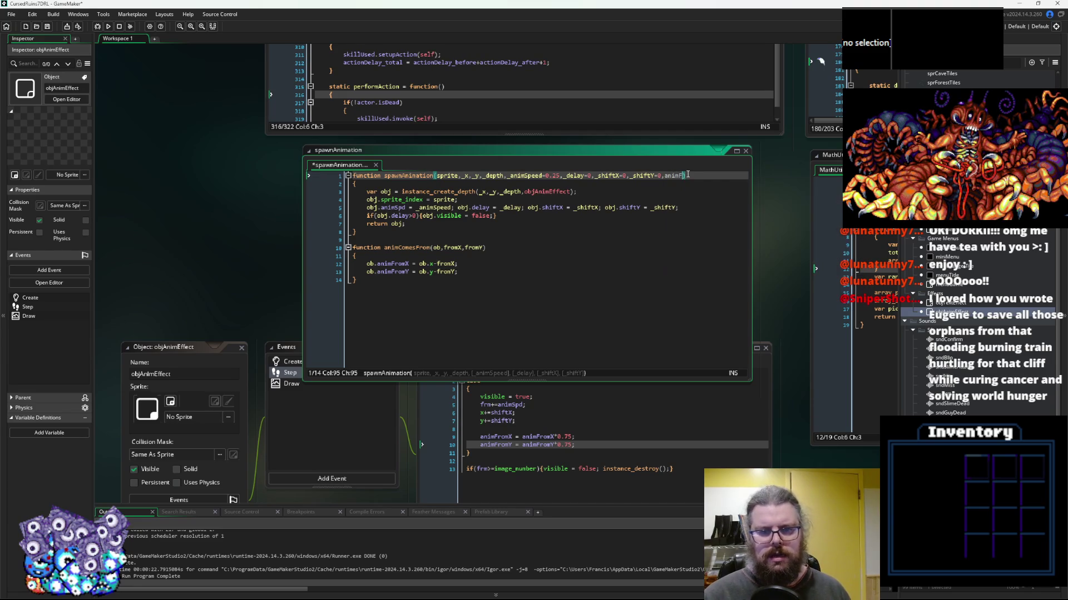
type("X")
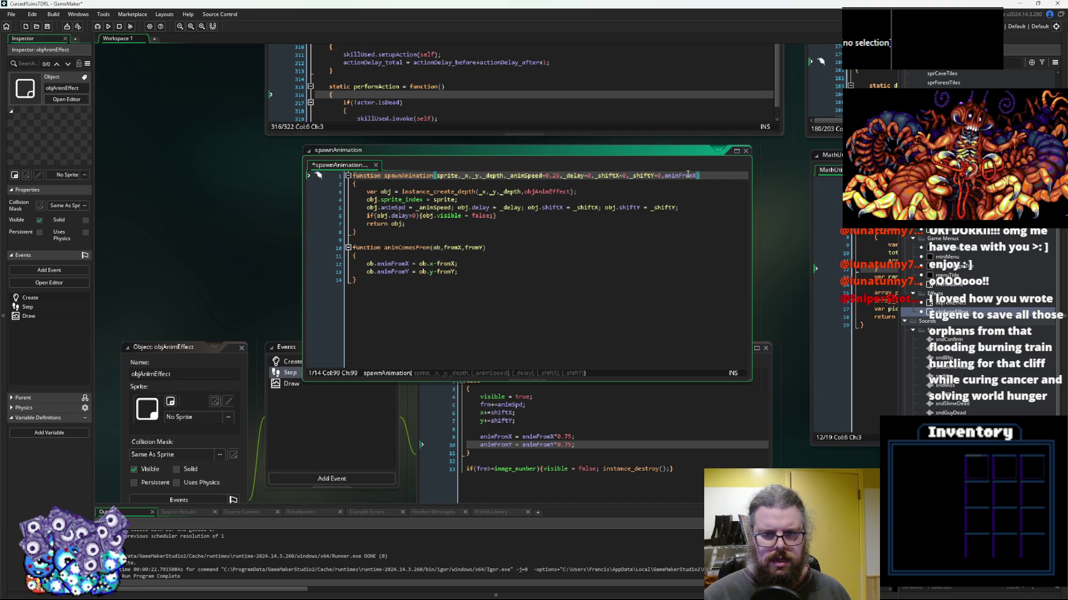
type(" = 0,")
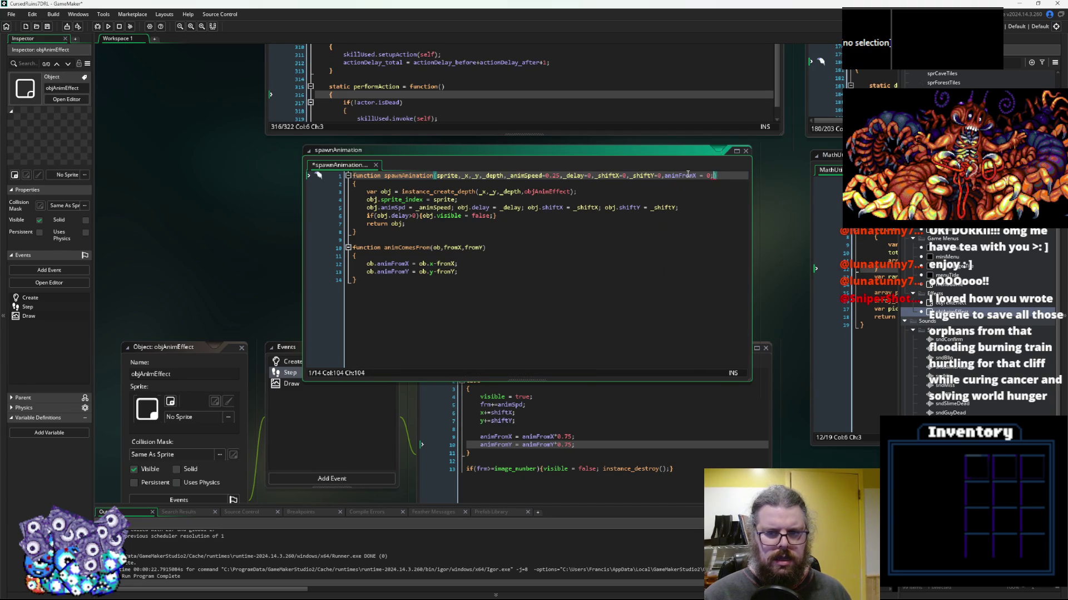
type(" animFro")
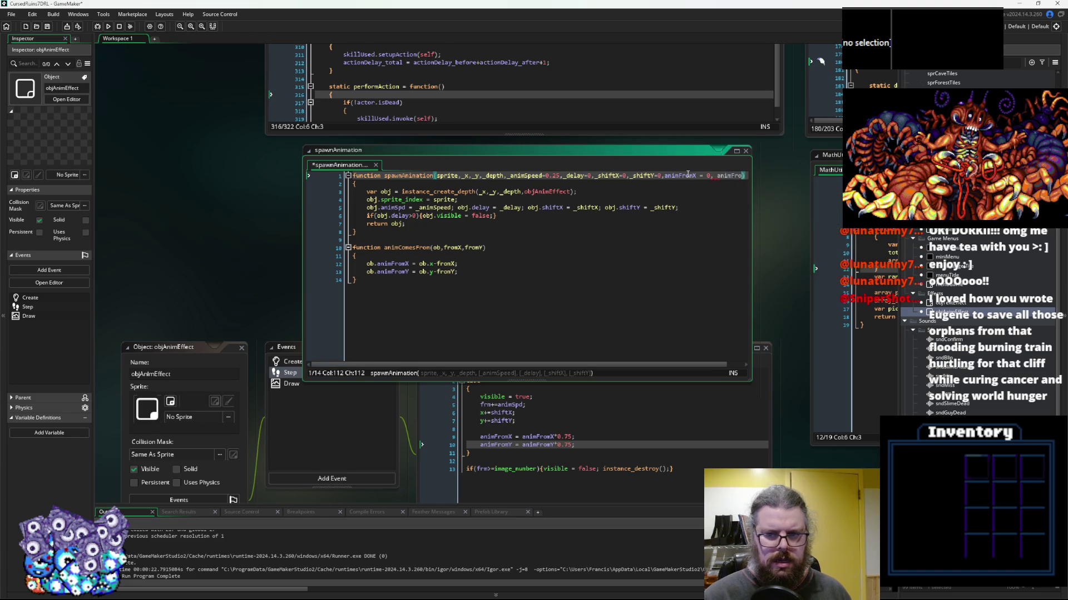
type("mY")
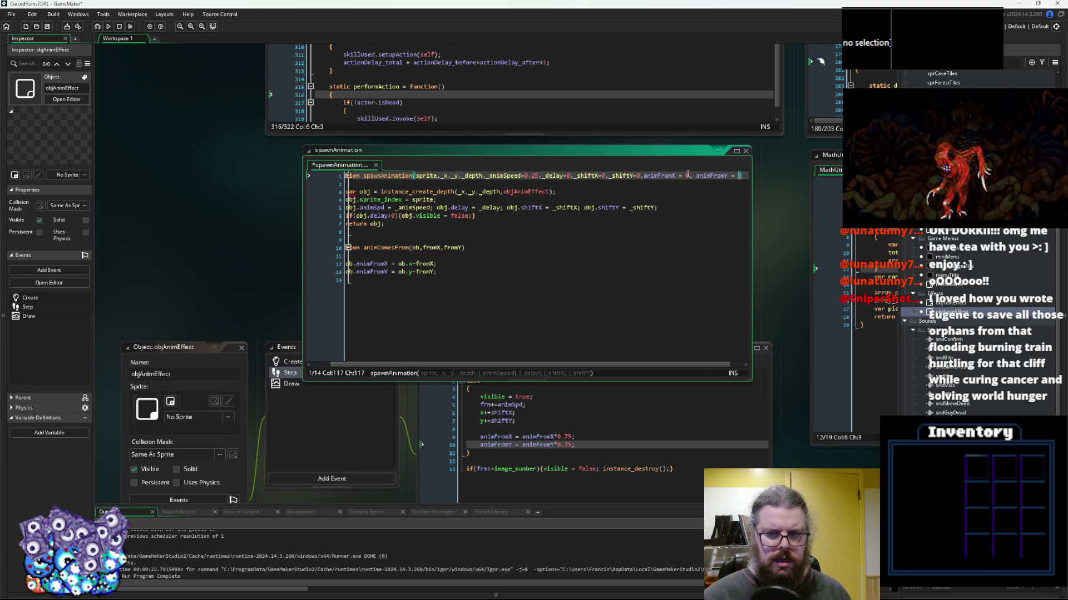
type(" = 0")
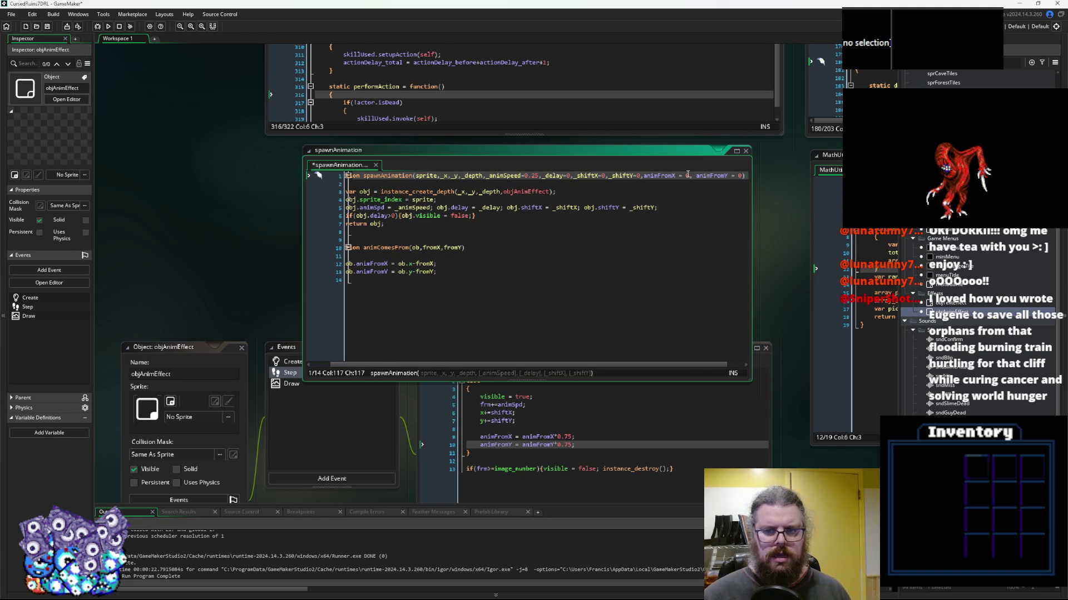
key("Delete")
key("Left")
key("BackSpace")
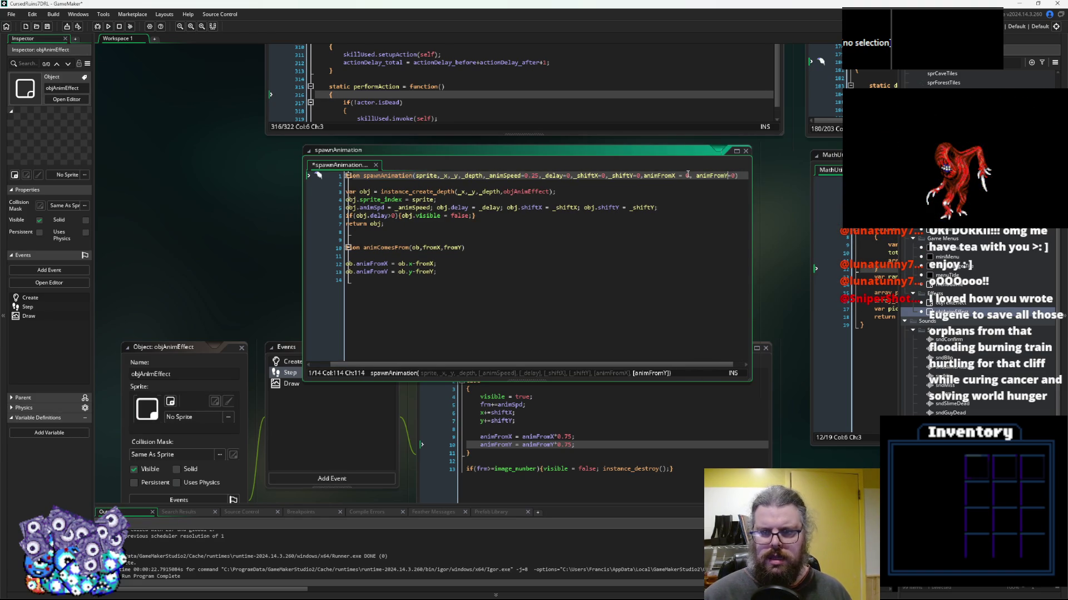
key("BackSpace")
key("Left")
key("Left")
key("BackSpace")
key("Left")
key("BackSpace")
key("Left")
Change the animFromX parameter's default from 0 to undefined
key("Right")
key("Right")
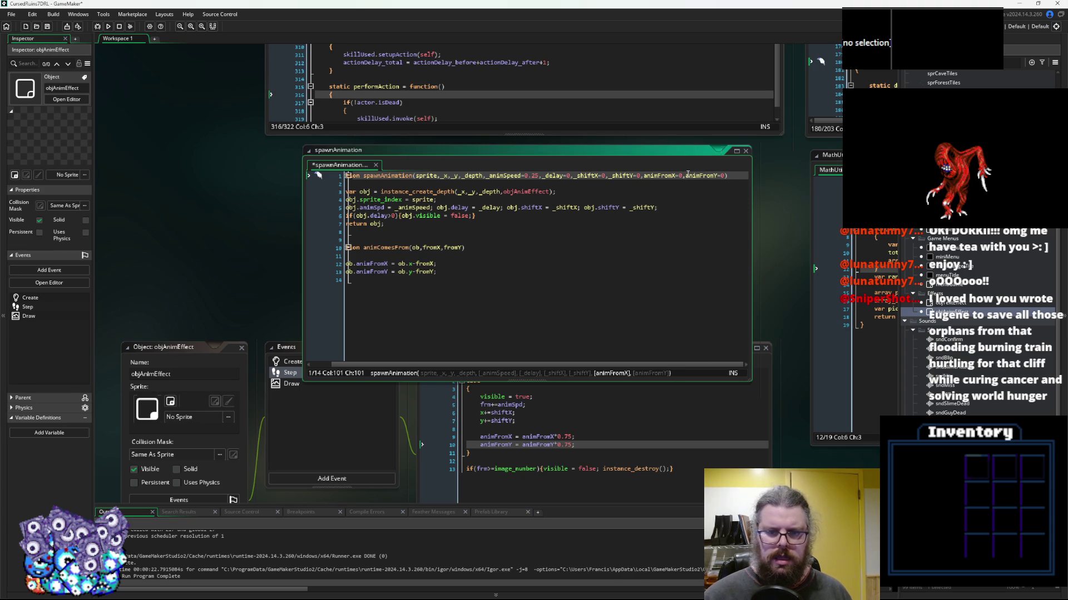
key("BackSpace")
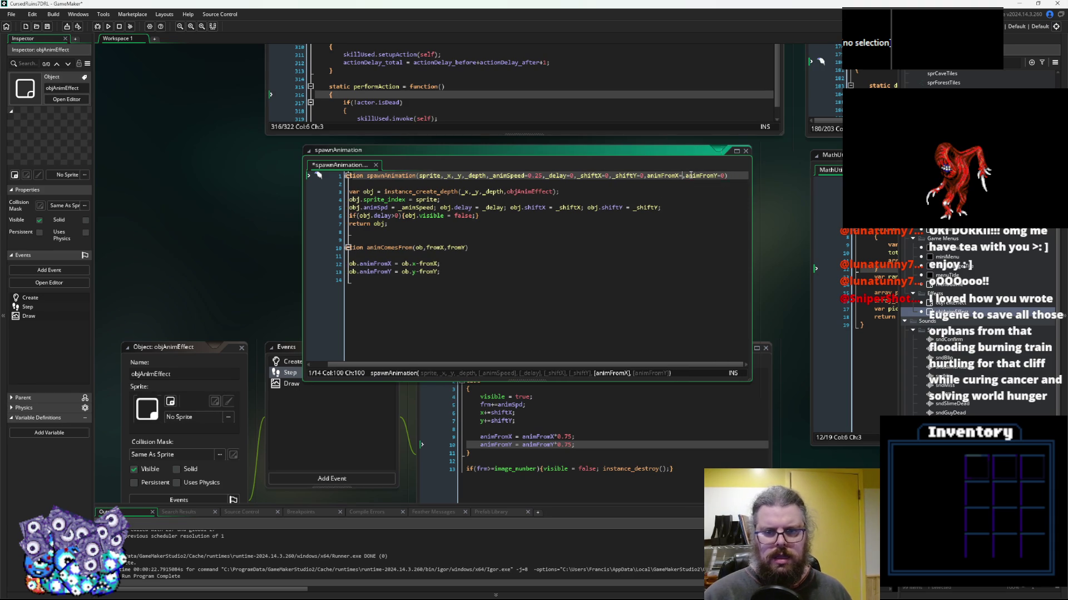
type("undefined")
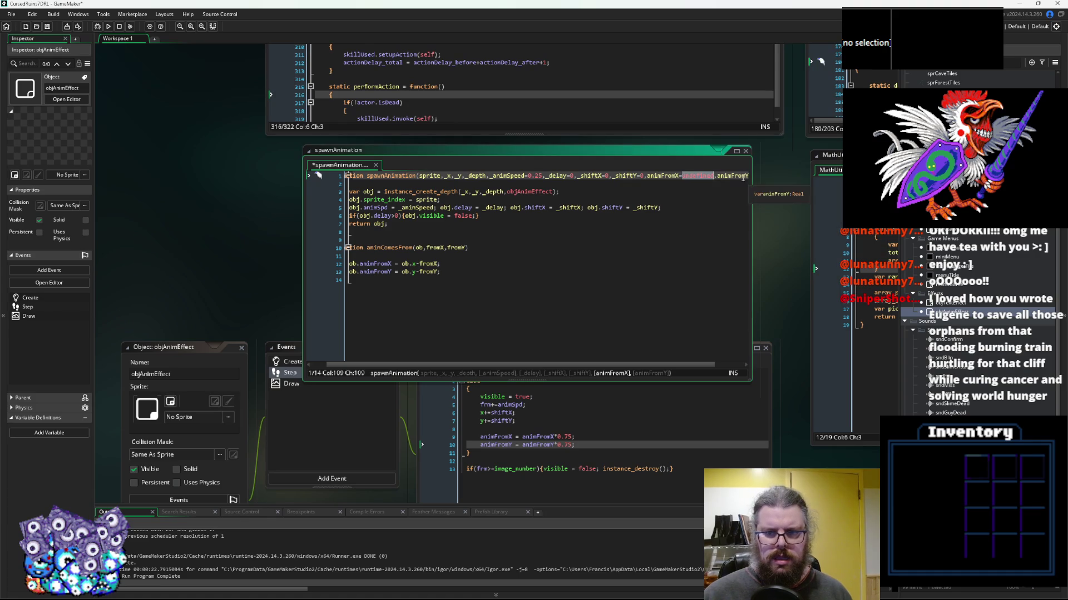
left_click(725, 177)
type("=undefined")
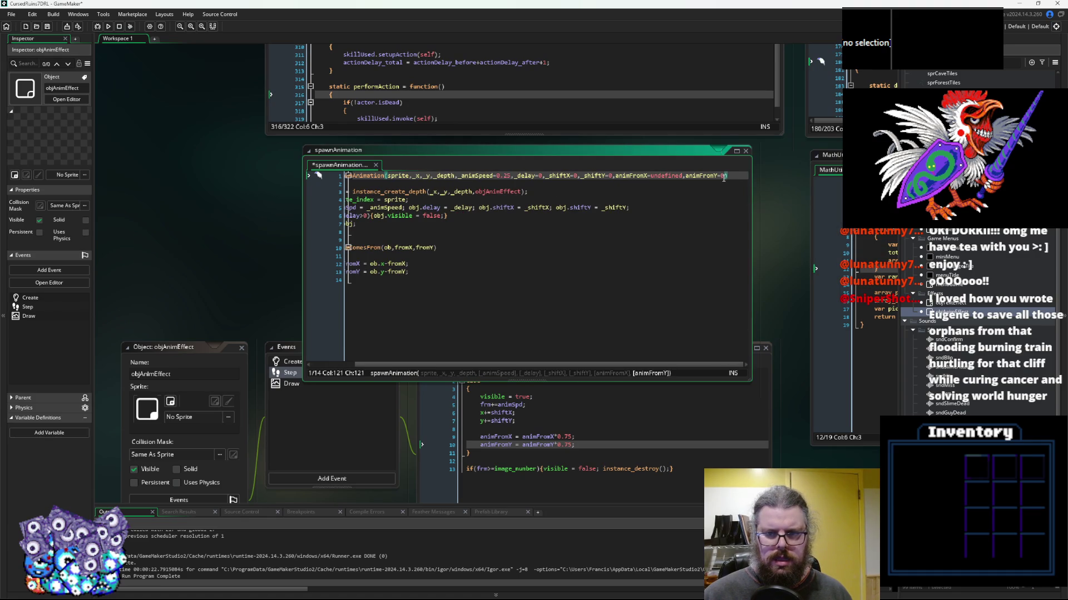
left_click(413, 304)
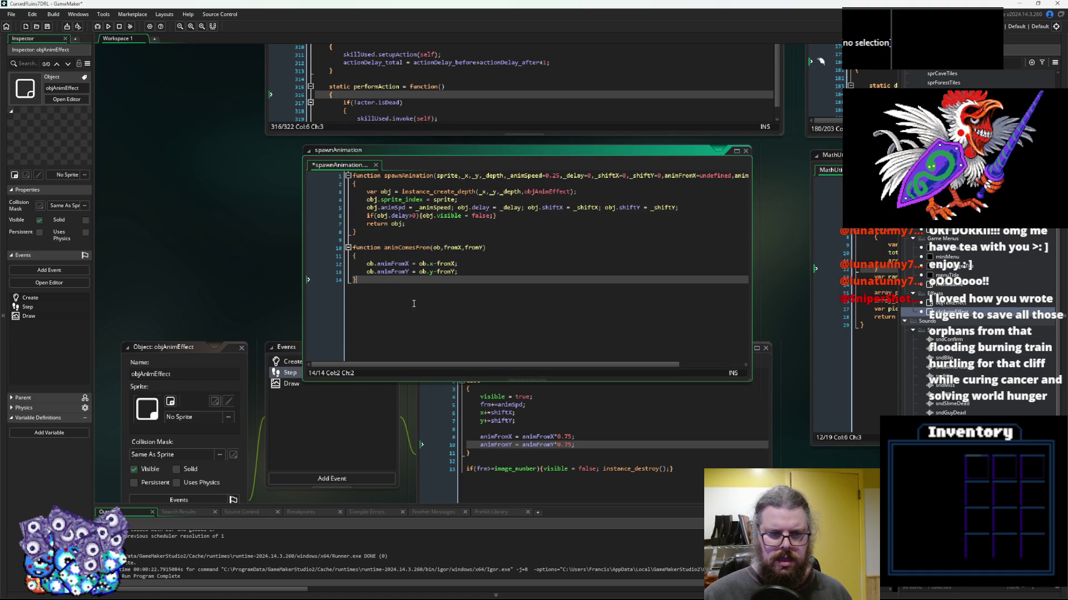
Add an if(!is_undefined(animFromX)) block after spawnAnimation's delay check
left_click(435, 228)
left_click(512, 216)
key("Return")
type("f")
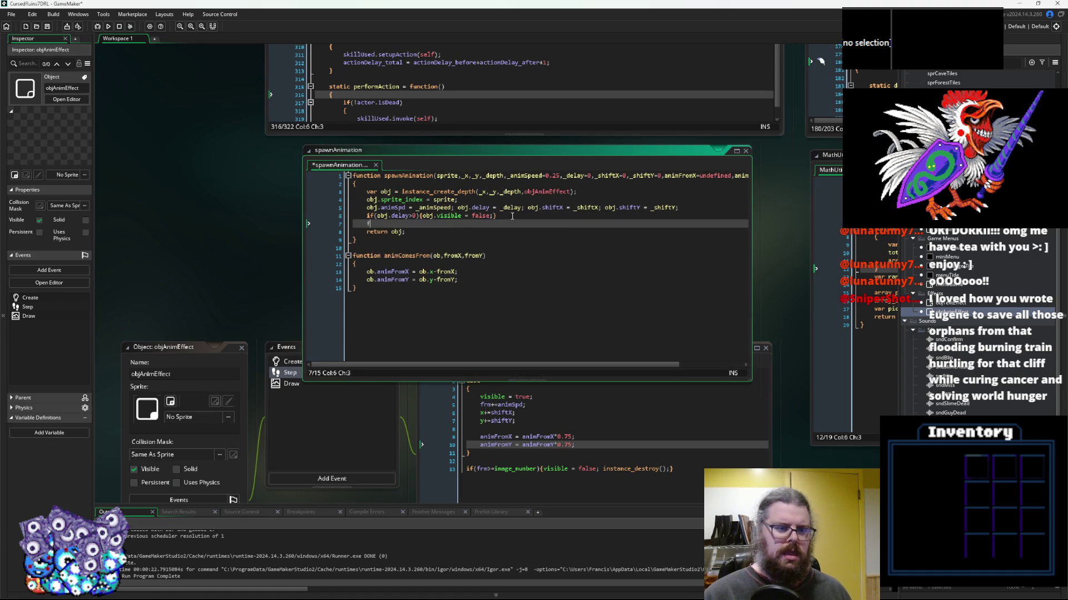
type("f")
type("(animF")
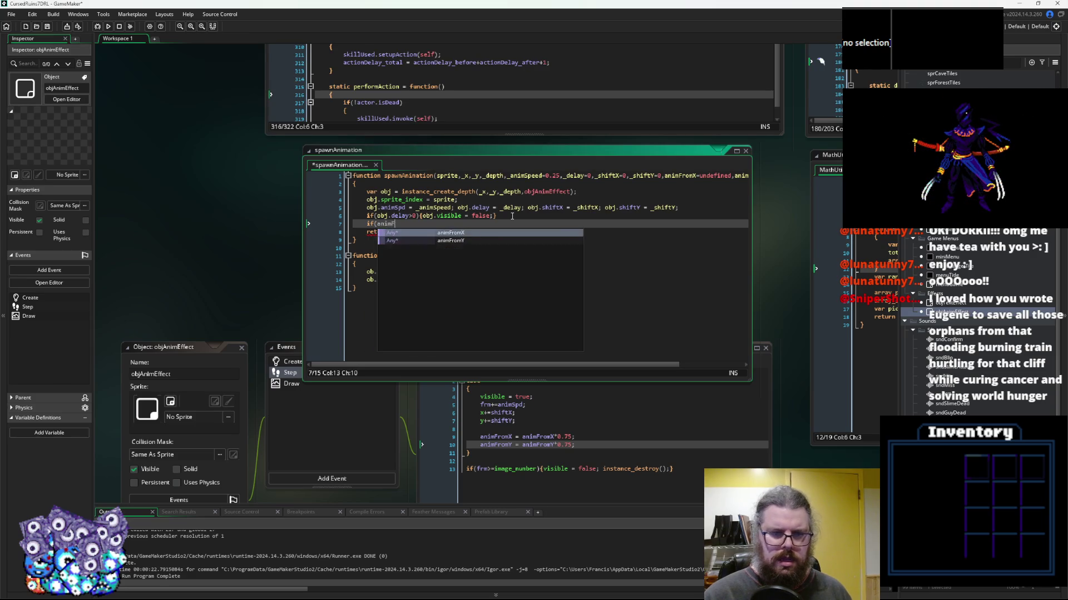
type("romX")
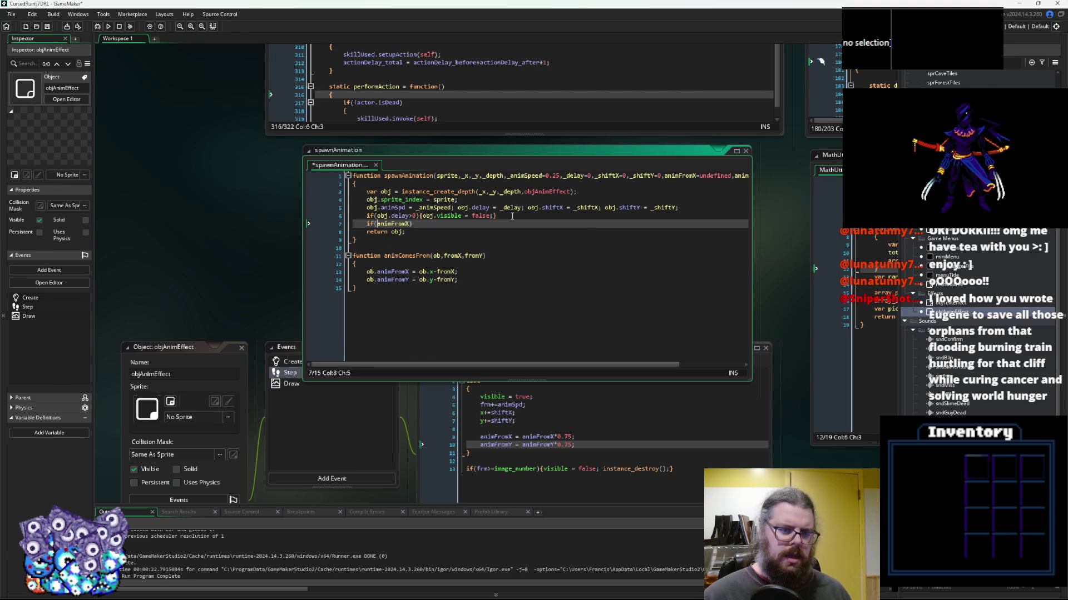
type("!is_undefine")
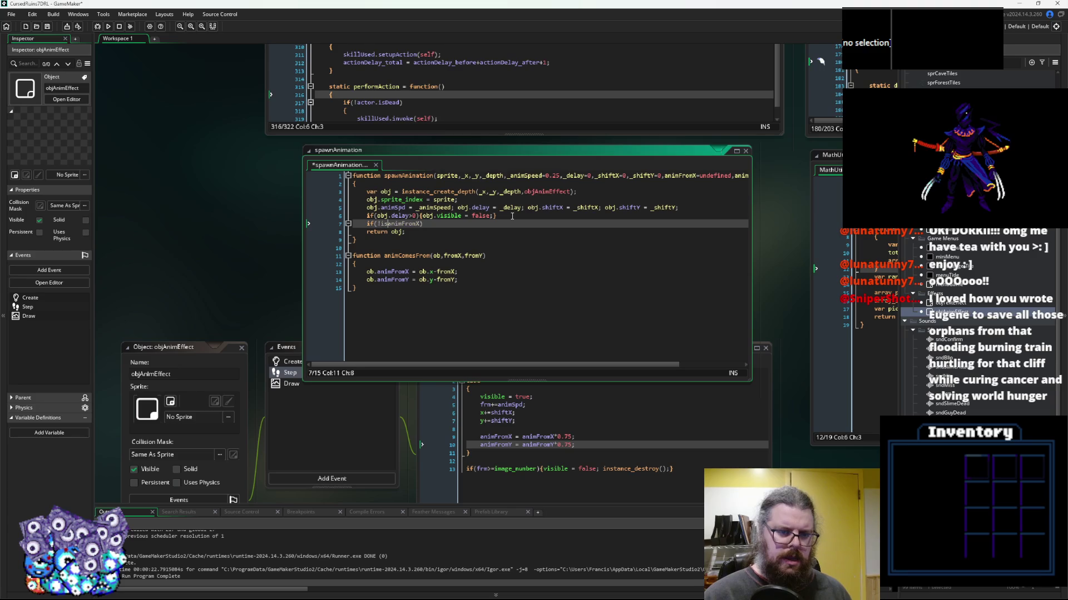
type("d(")
key("End")
key("Return")
type("{")
key("Return")
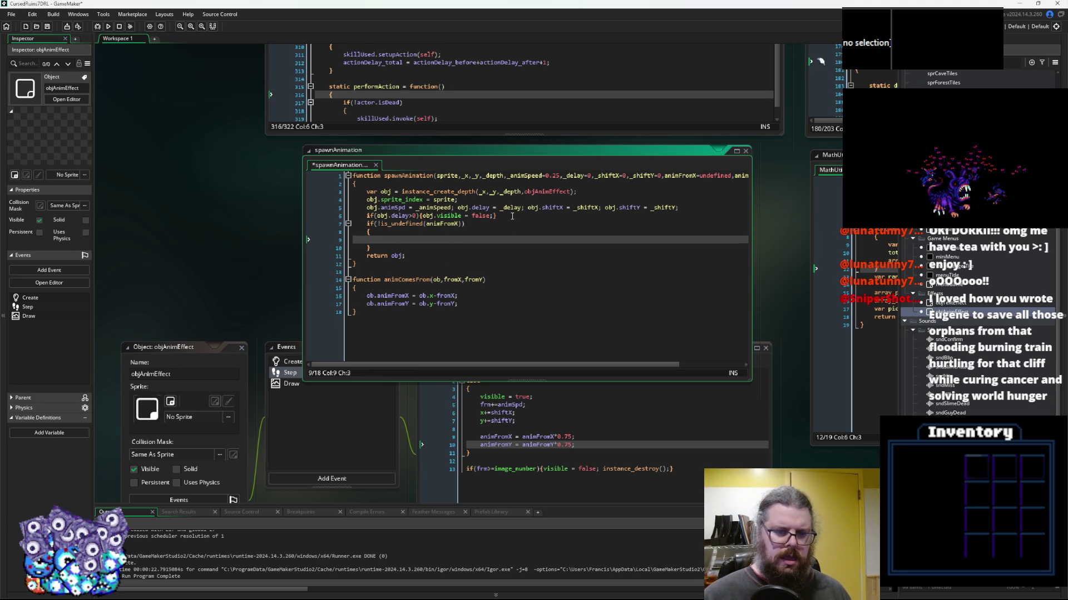
Move the two ob.animFrom offset lines into the block and delete animComesFrom
left_click_drag(461, 303, 366, 295)
key("ctrl+x")
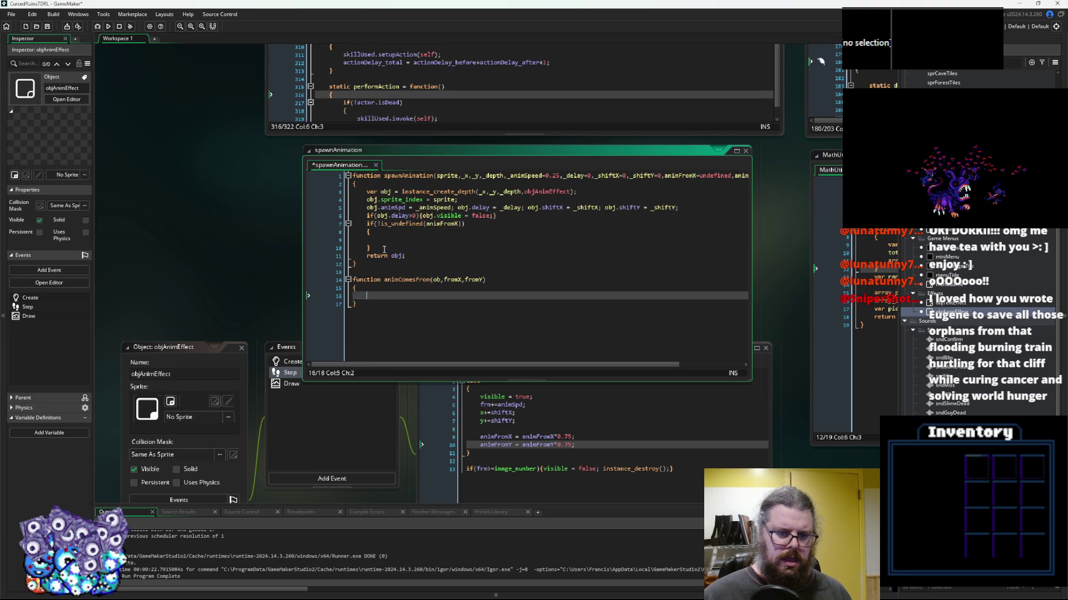
left_click(398, 241)
key("ctrl+v")
left_click_drag(391, 338, 340, 290)
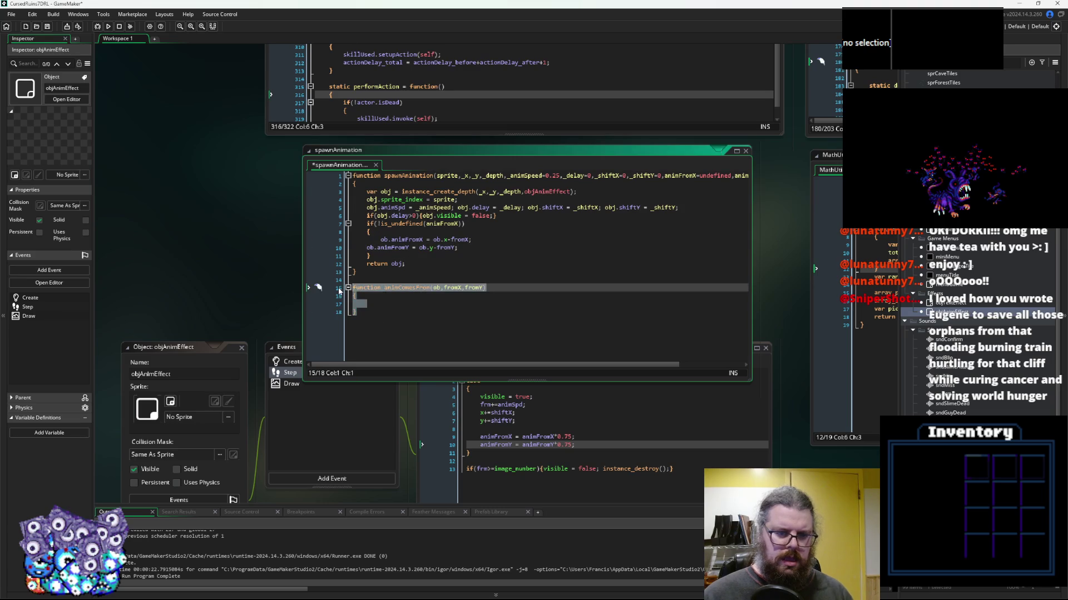
key("BackSpace")
key("BackSpace")
key("BackSpace")
left_click(366, 247)
key("Tab")
Replace fromX and fromY with animFromX and animFromY in the offset lines
left_click(463, 239)
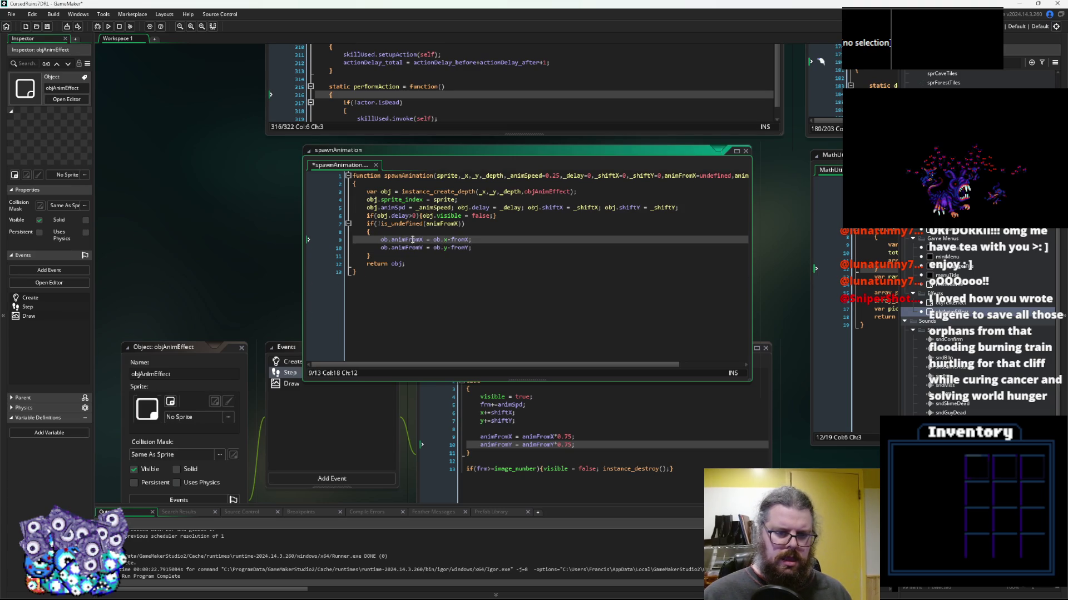
double_click(464, 240)
key("ctrl+v")
double_click(396, 248)
key("ctrl+c")
double_click(461, 247)
key("ctrl+v")
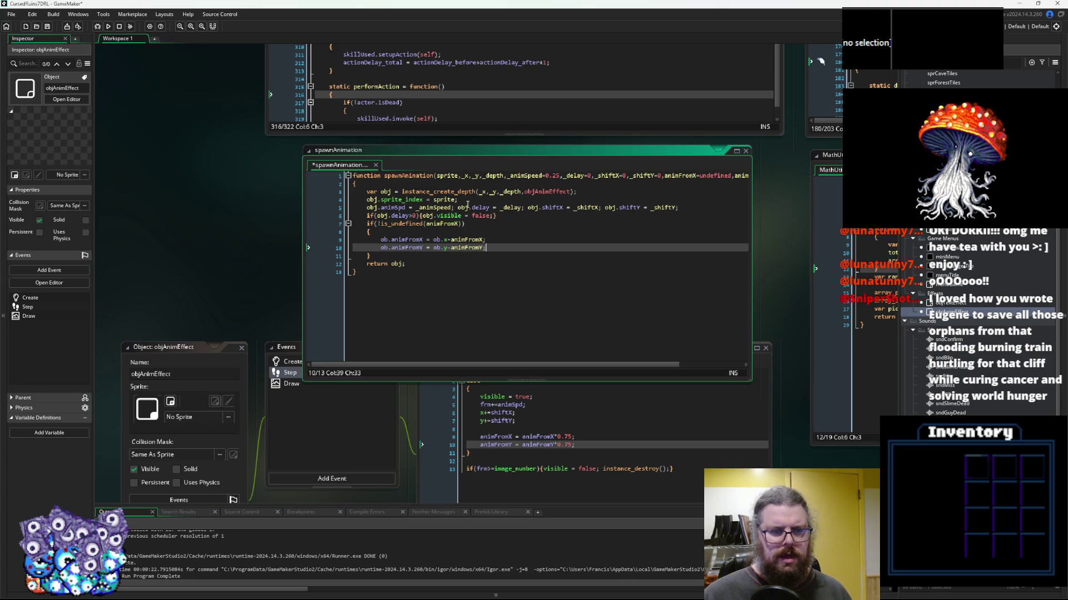
scroll(421, 223, "up", 3)
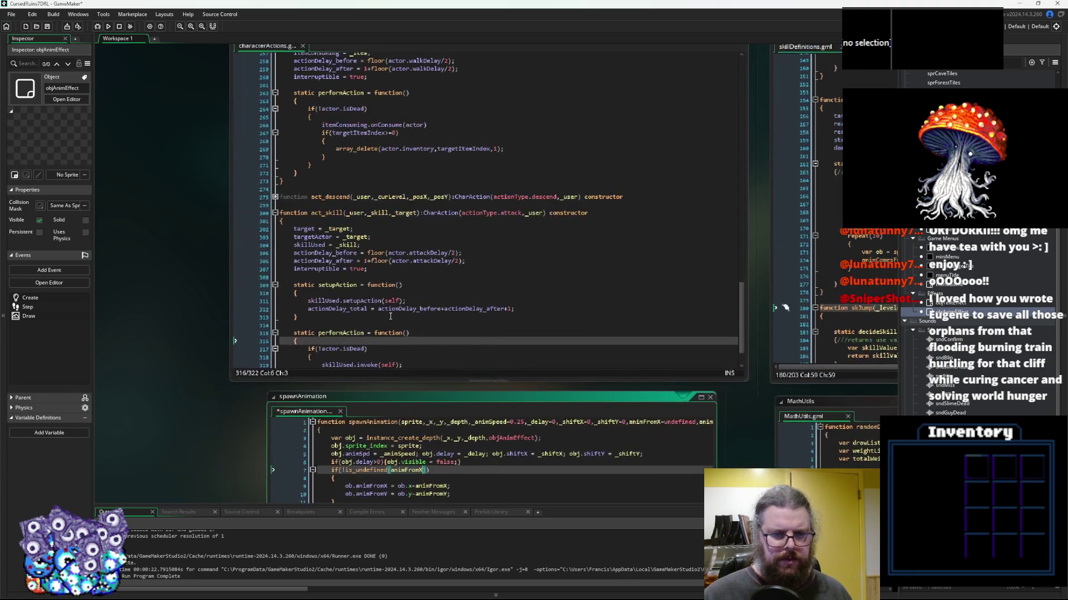
Bring skillDefinitions.gml into view and widen its code window
left_click(440, 254)
scroll(334, 306, "down", 3)
scroll(250, 344, "right", 5)
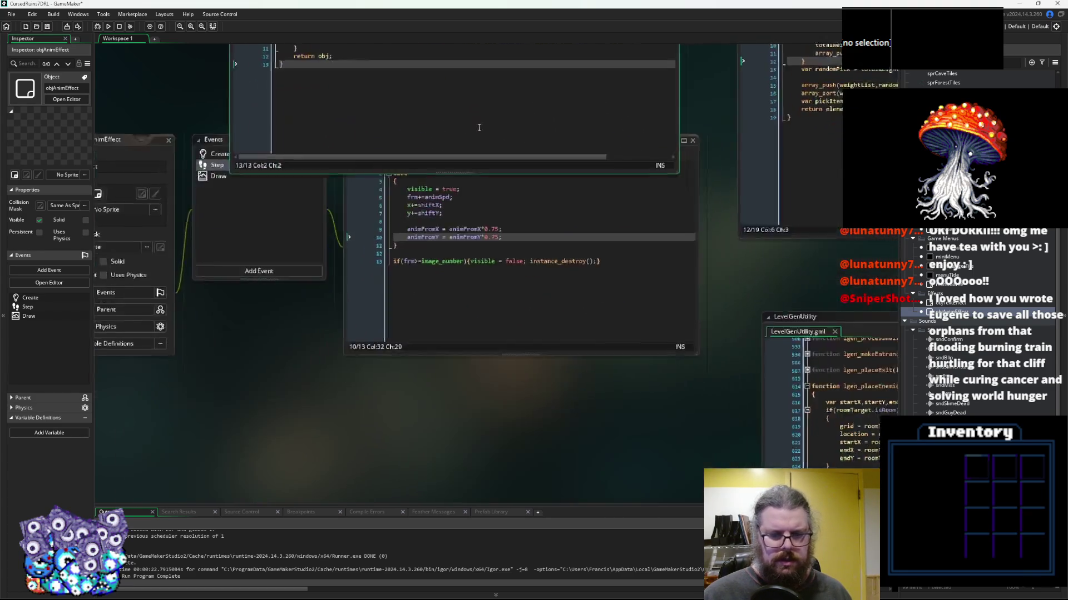
scroll(256, 300, "up", 1)
scroll(283, 236, "right", 1)
left_click_drag(297, 208, 414, 205)
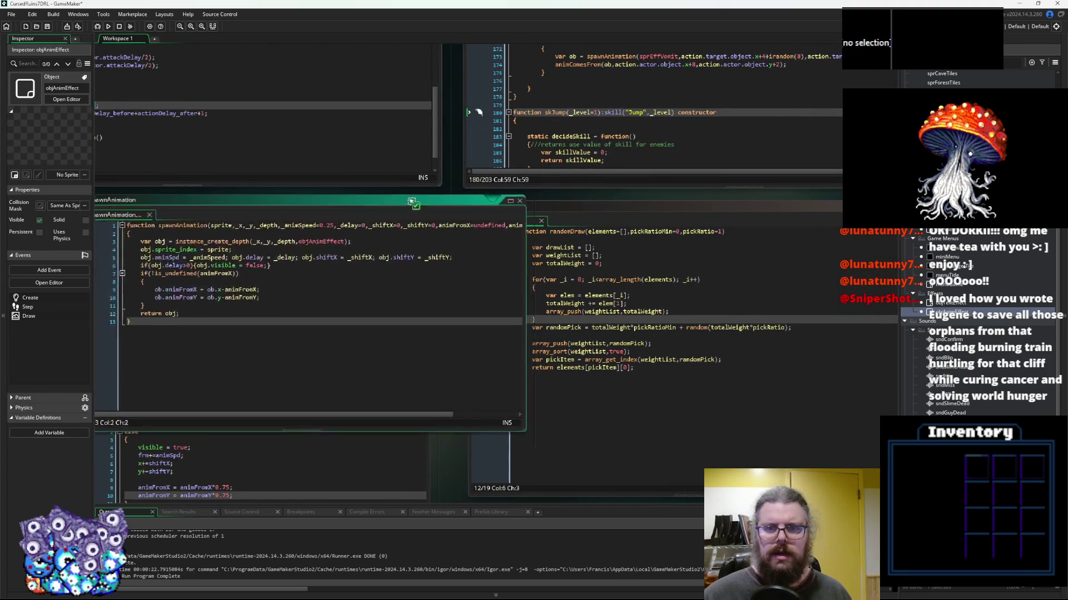
scroll(414, 206, "up", 3)
scroll(413, 206, "right", 3)
left_click(526, 291)
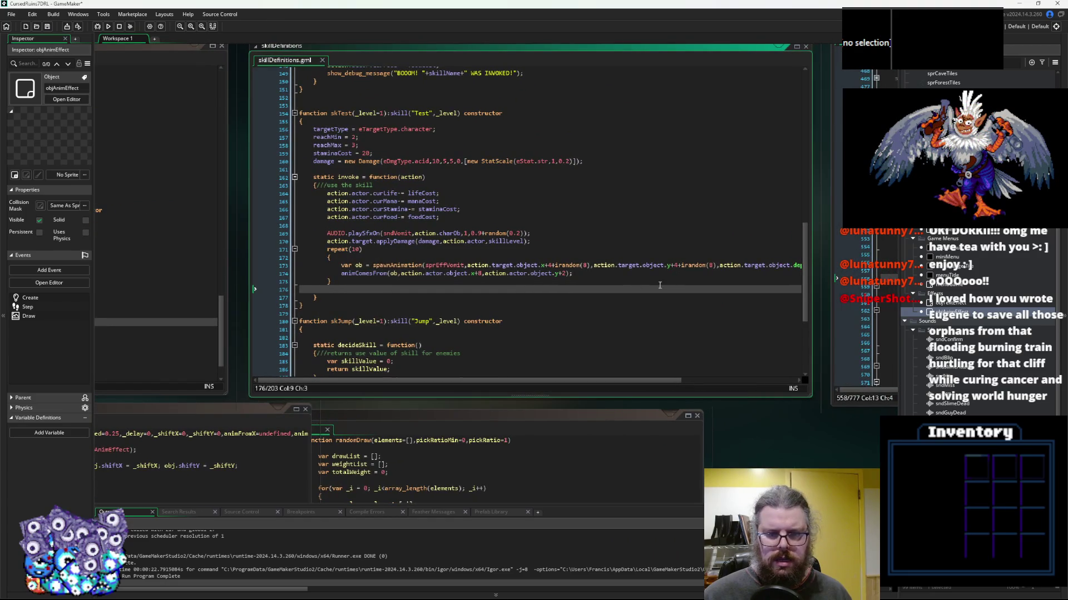
left_click_drag(812, 292, 896, 292)
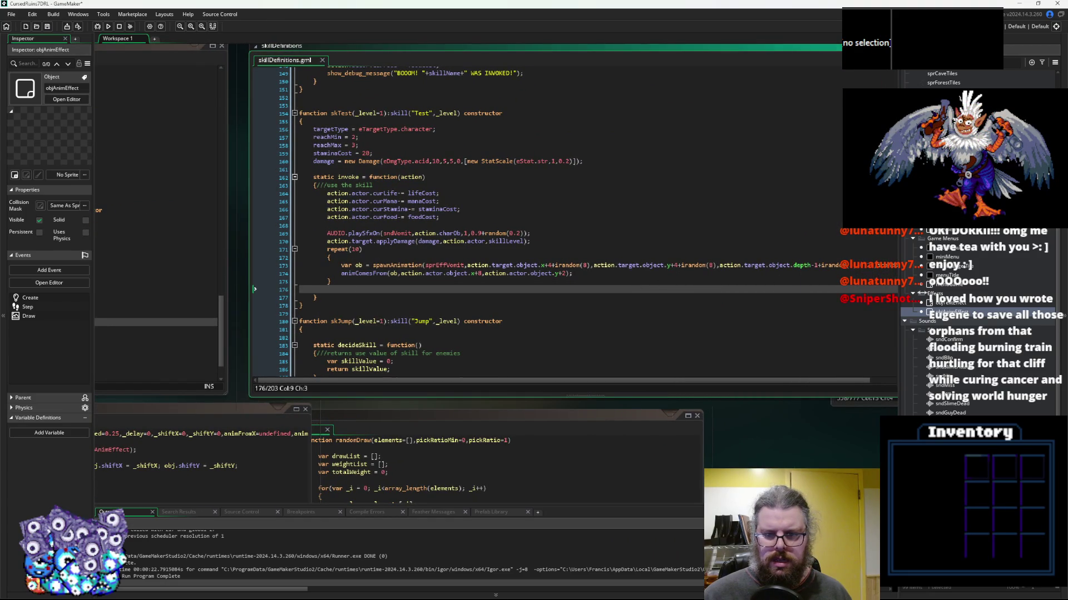
Split line 173's spawnAnimation call at the y argument, then join it back
left_click(593, 265)
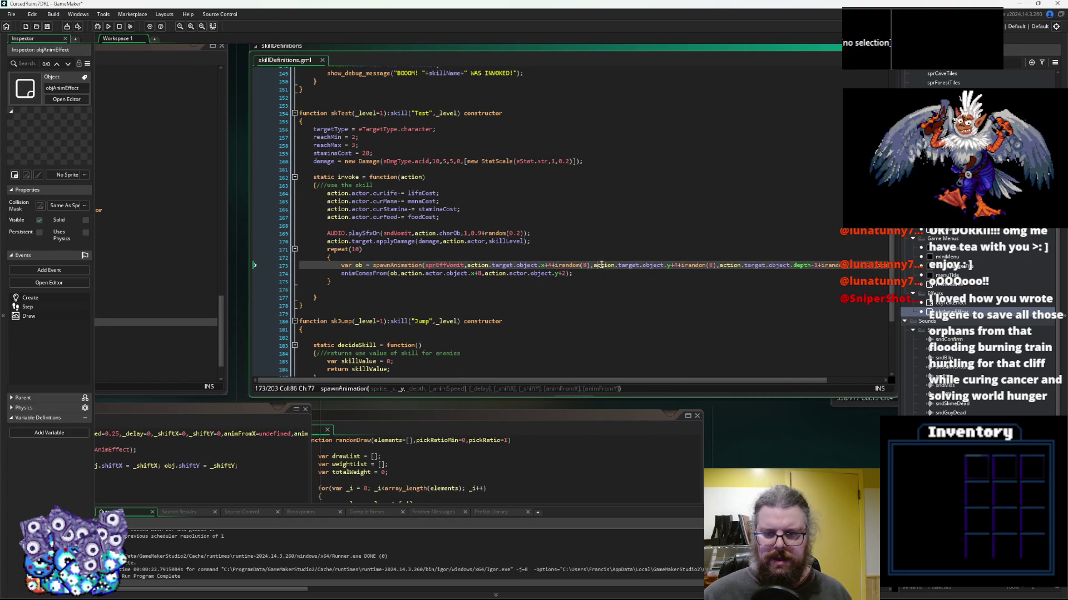
key("Return")
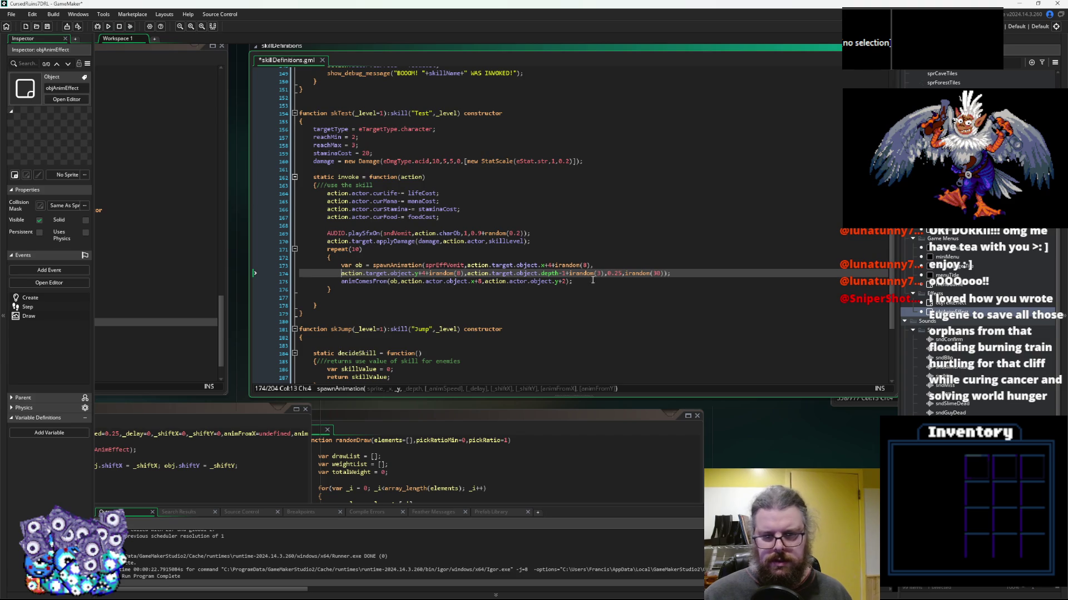
left_click(625, 273)
left_click(619, 274)
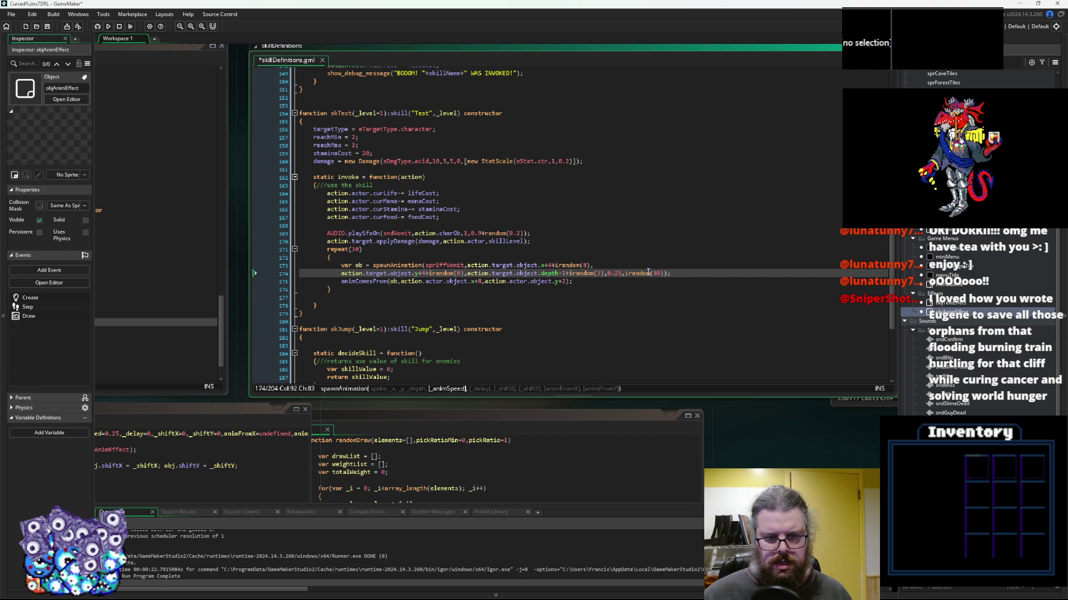
left_click(629, 274)
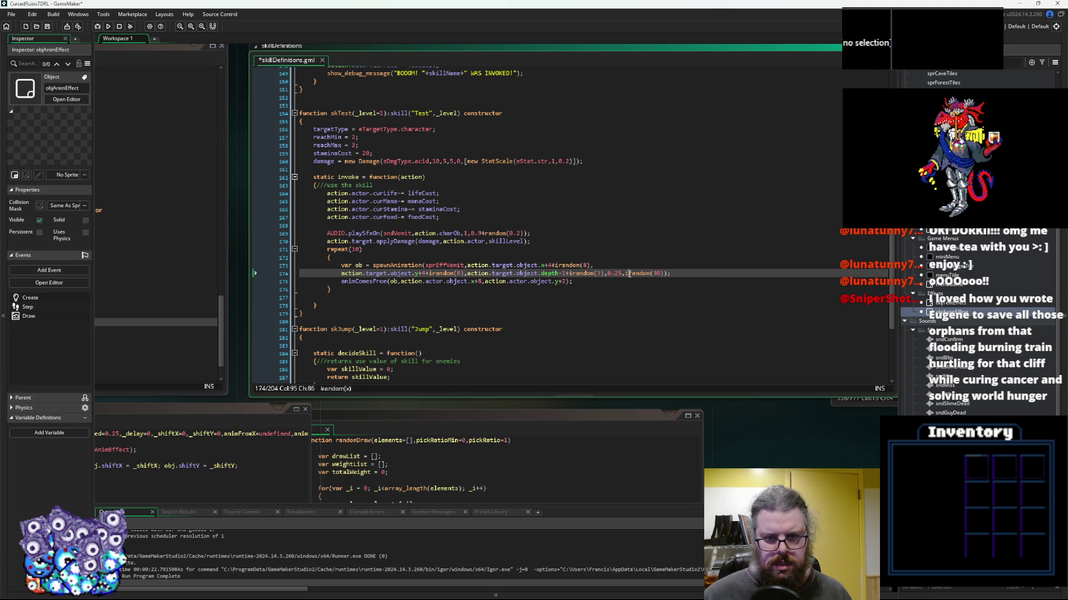
key("Home")
key("shift+Home")
key("BackSpace")
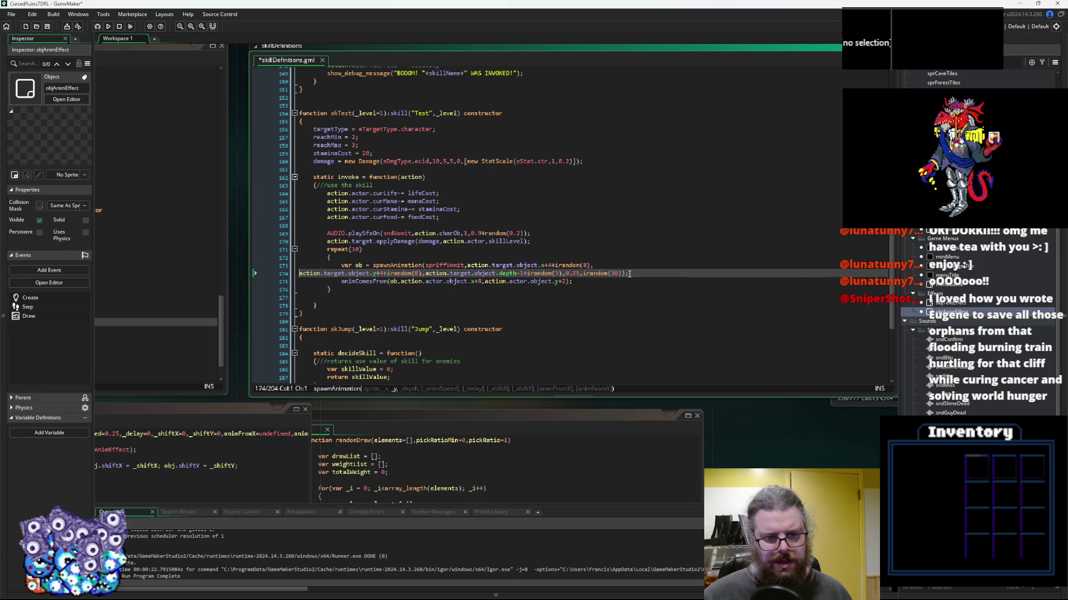
key("BackSpace")
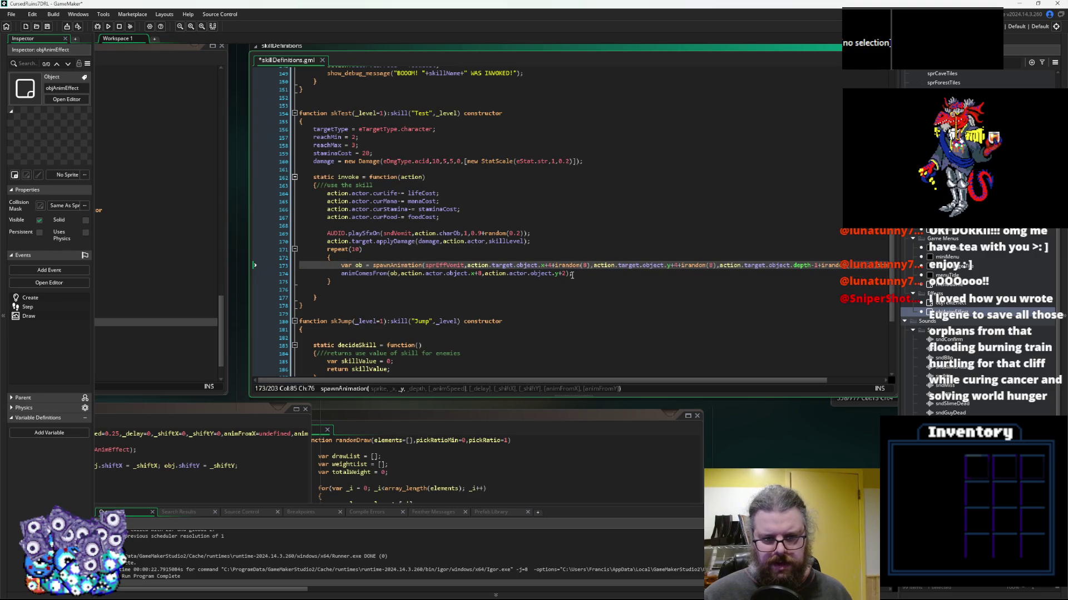
left_click(578, 274)
Undo the spawnAnimation edits to restore animComesFrom, then return to the Test skill code
middle_click(377, 274)
key("ctrl+z")
key("ctrl+z")
key("ctrl+z")
key("ctrl+z")
key("ctrl+z")
key("ctrl+z")
key("ctrl+z")
key("ctrl+z")
key("ctrl+z")
key("ctrl+z")
key("ctrl+z")
key("ctrl+z")
key("ctrl+z")
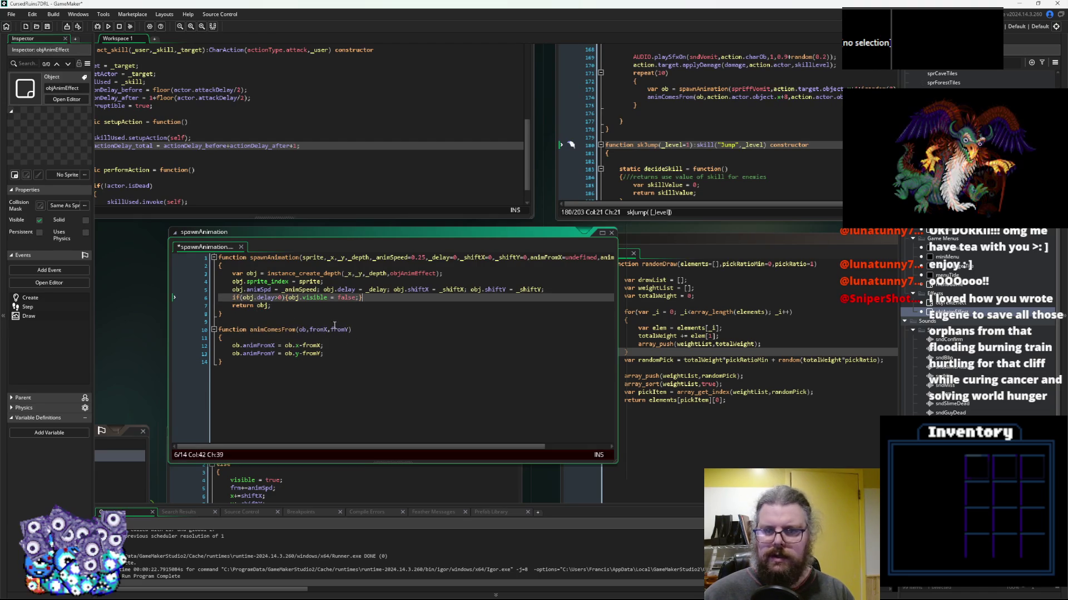
left_click_drag(313, 326, 184, 428)
left_click(462, 227)
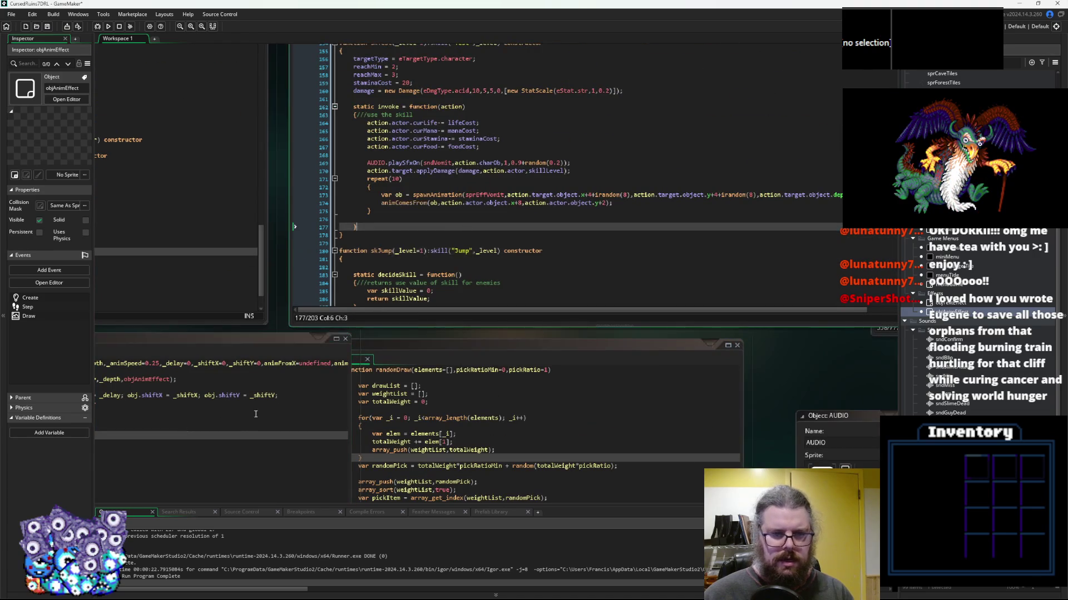
Review the Test skill's spawnAnimation call and skJump code, then start a debug run (F6)
double_click(526, 268)
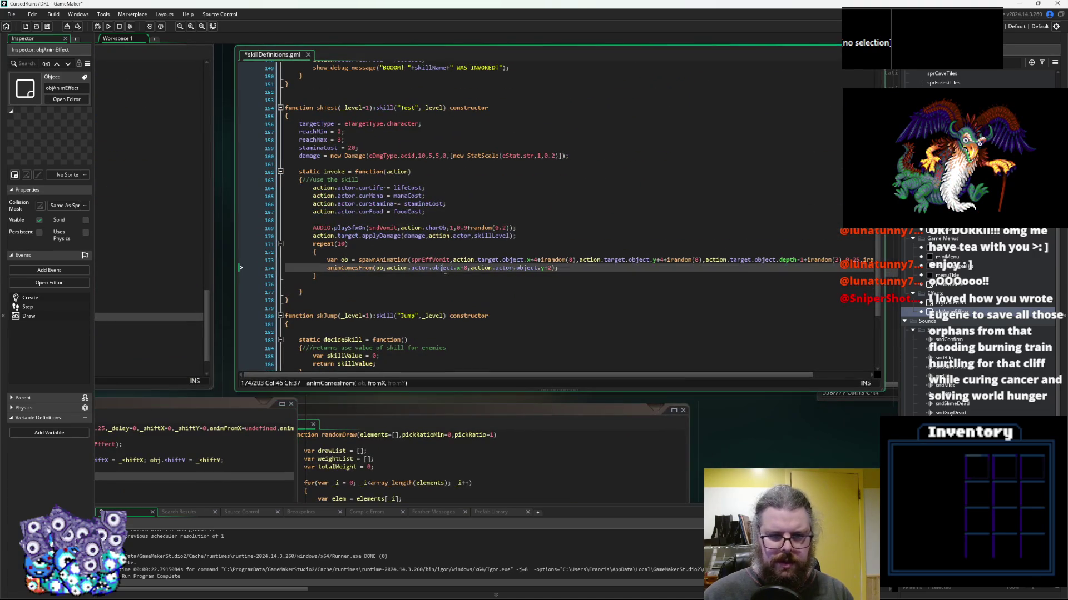
left_click(738, 259)
mouse_move(887, 320)
left_mouse_down()
mouse_move(702, 326)
mouse_move(719, 337)
left_mouse_up()
left_click(677, 332)
left_click(692, 238)
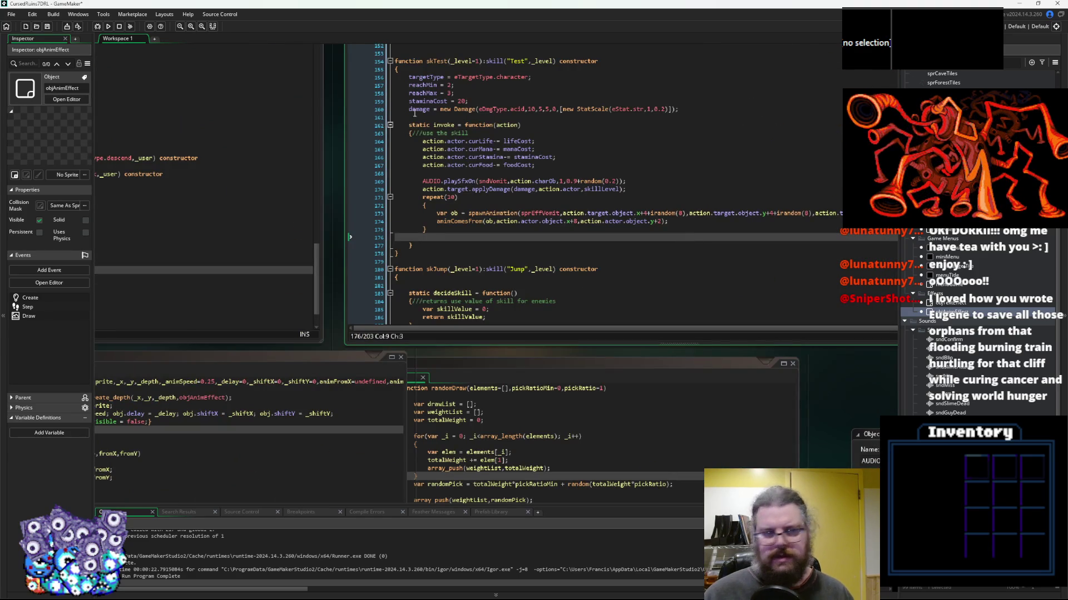
left_click(98, 27)
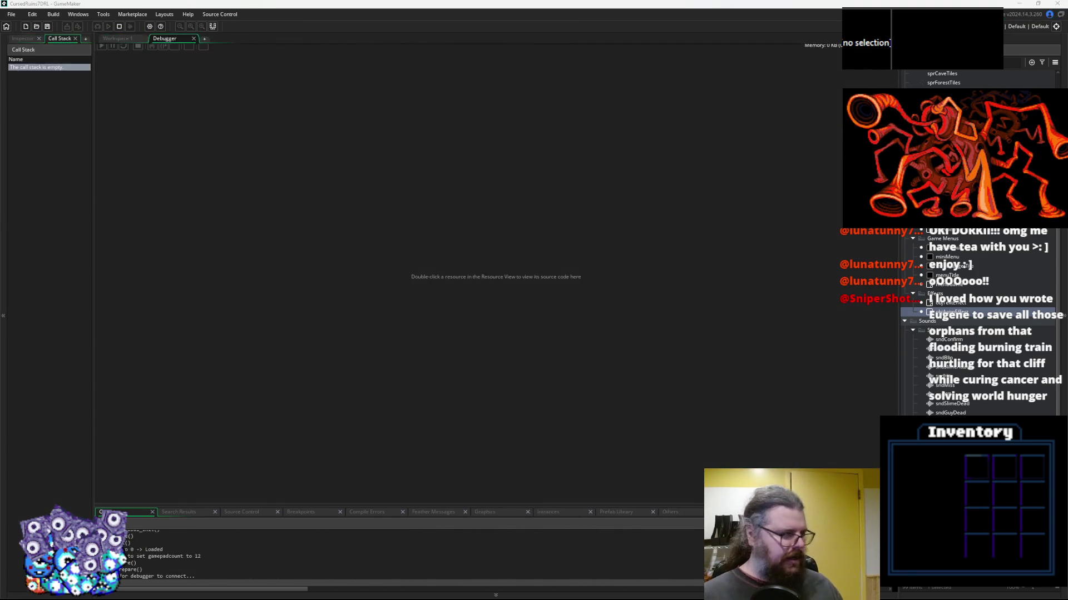
left_click_drag(367, 98, 249, 3)
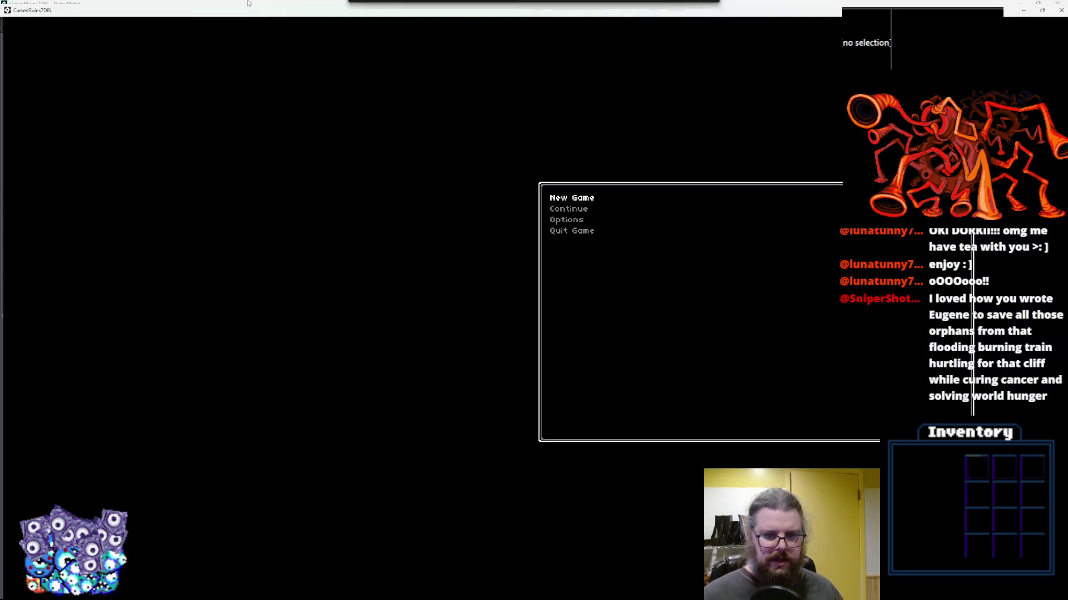
key("Return")
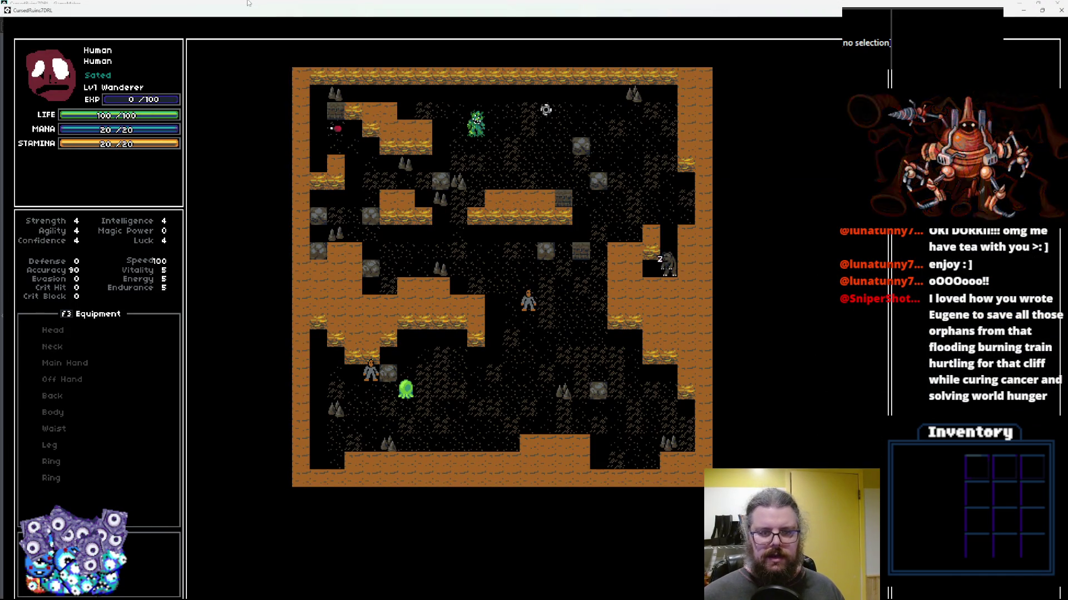
key("Left")
key("Left")
key("Left")
key("Up")
key("Up")
key("Up")
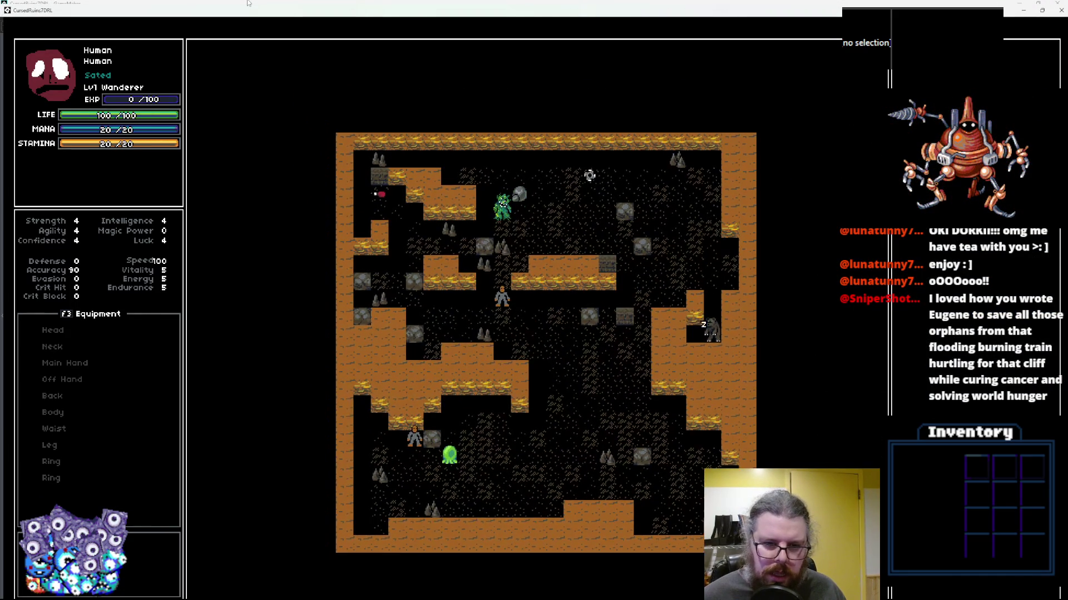
key("Down")
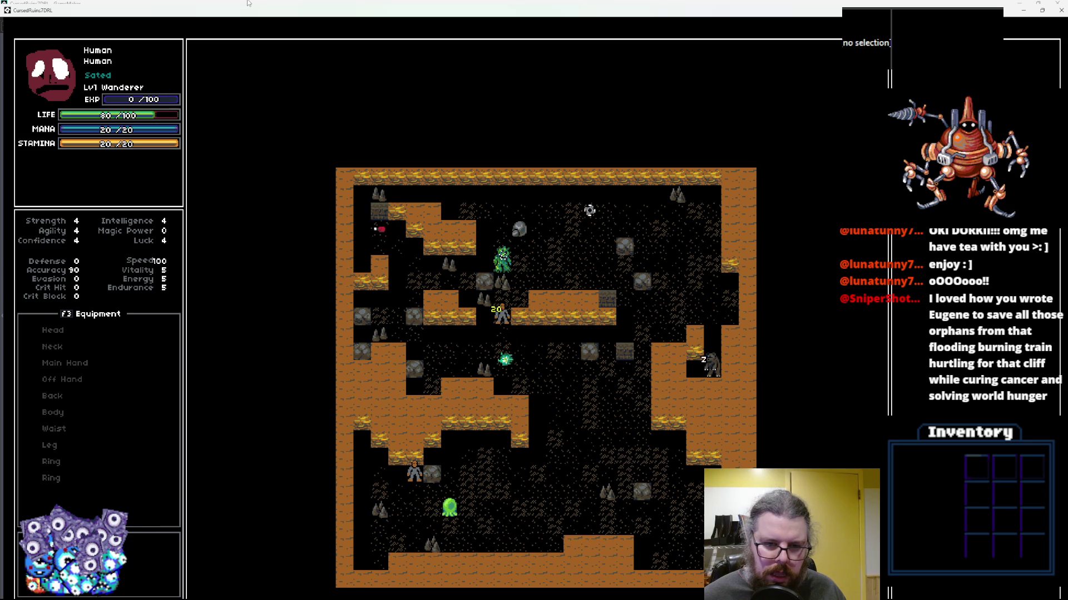
key("Left")
key("Down")
key("Down")
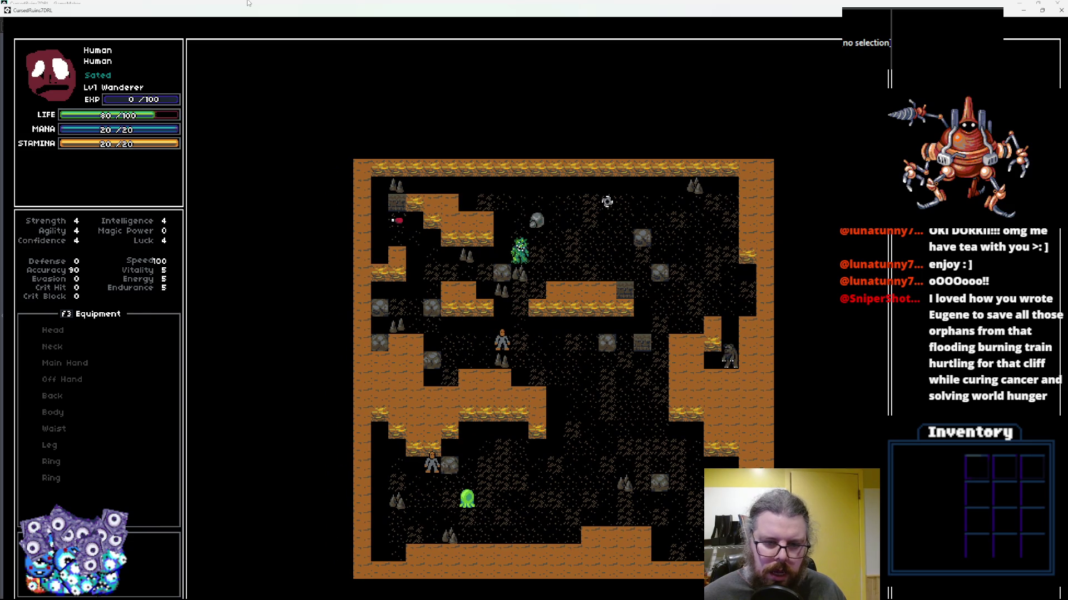
key("Up")
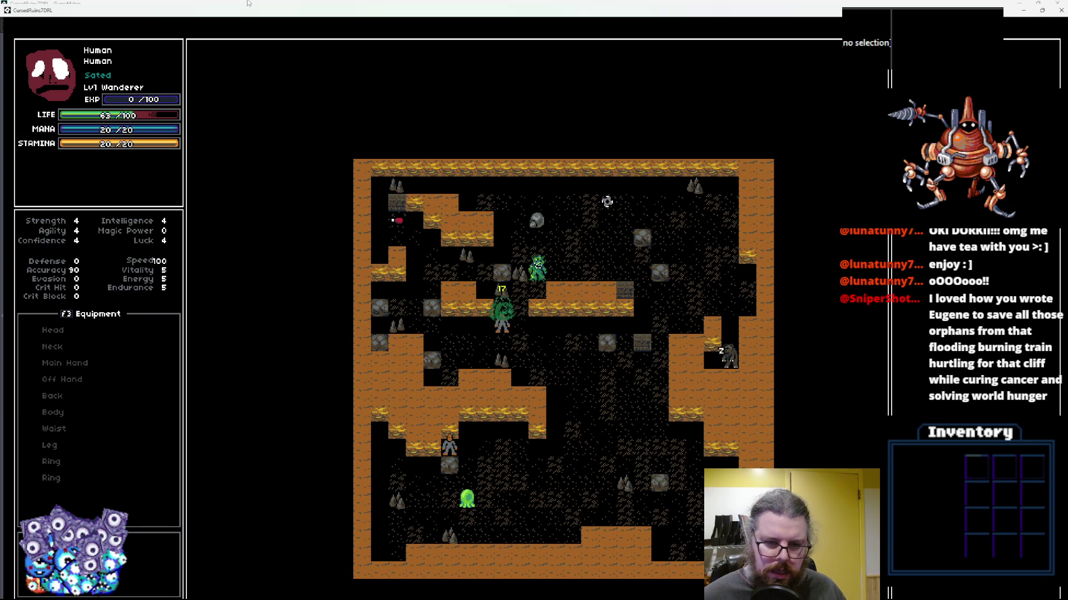
key("Down")
key("Down")
key("Right")
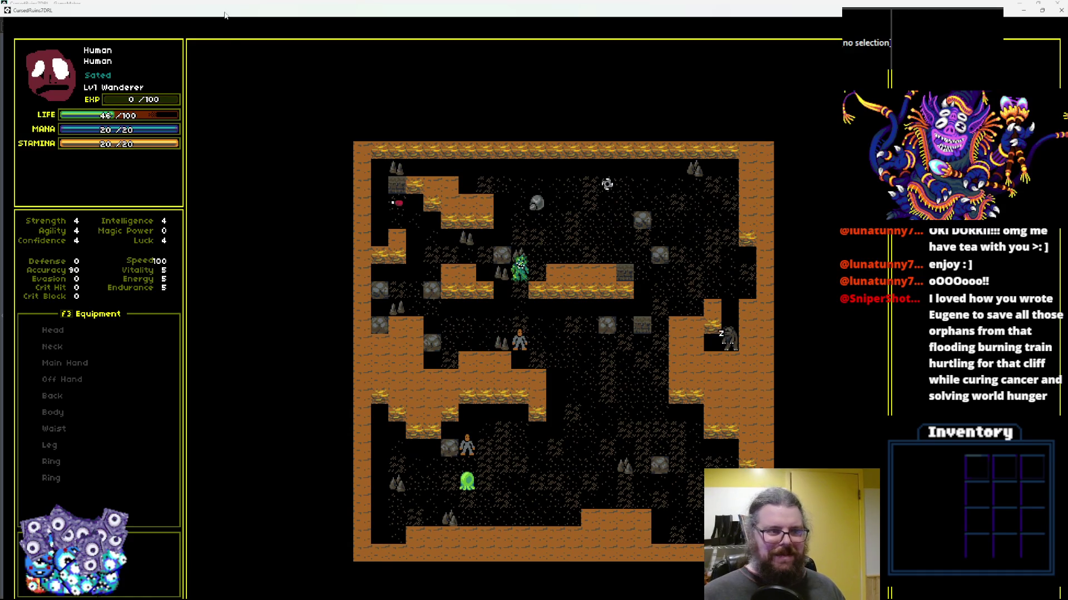
double_click(224, 15)
left_click(492, 118)
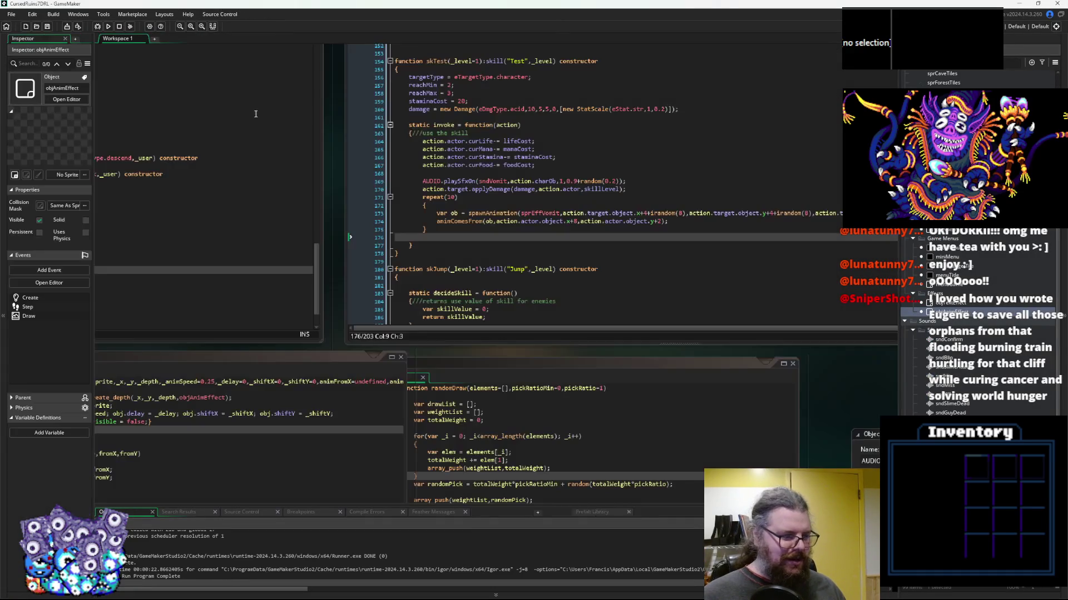
Cycle through the open code editors with Ctrl+Tab back to objAnimEffect's Step event code
double_click(28, 307)
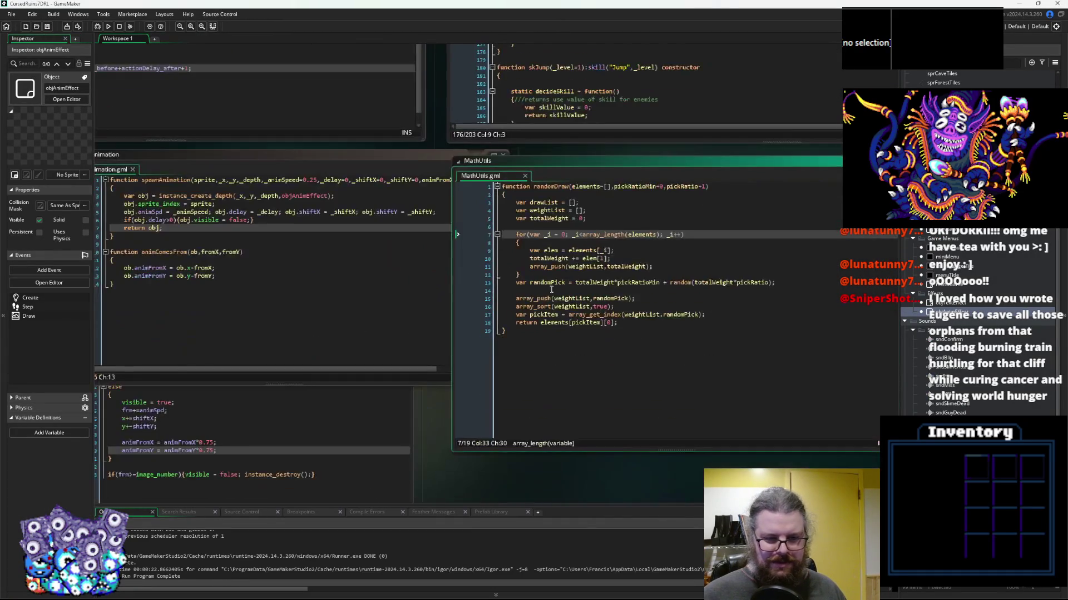
left_click(441, 331)
key("ctrl+Tab")
key("ctrl+Tab")
key("ctrl+Tab")
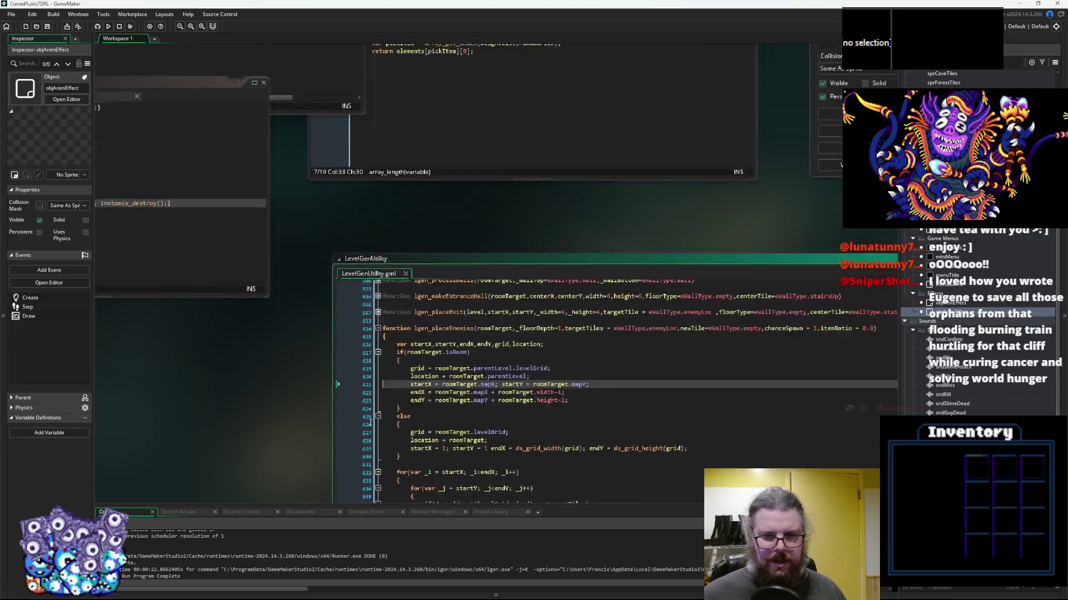
key("ctrl+Tab")
key("ctrl+Tab")
key("ctrl+Tab")
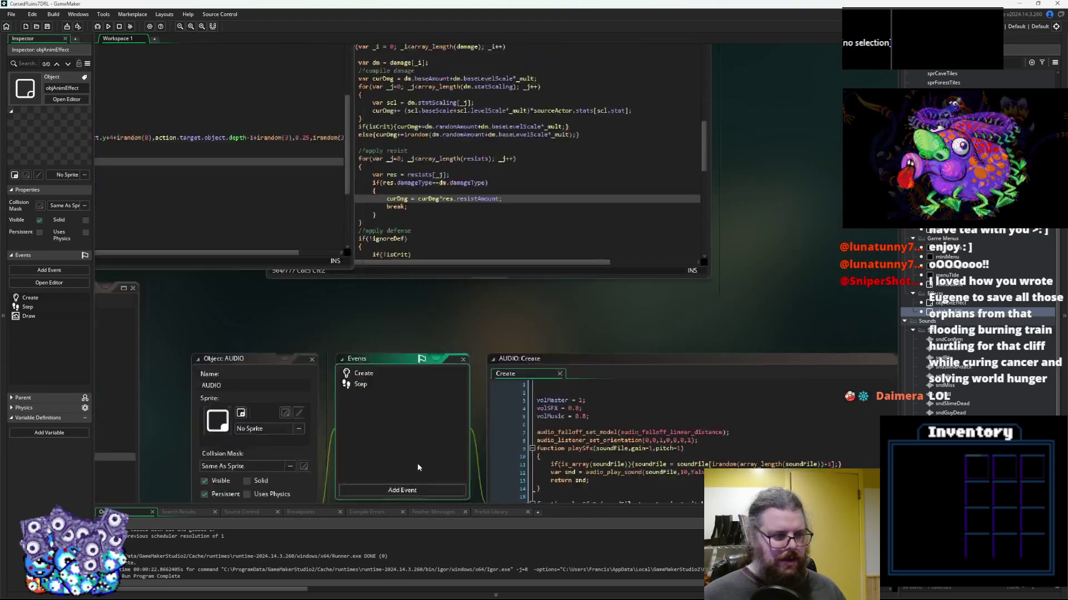
key("ctrl+Tab")
key("ctrl+Tab")
key("ctrl+Tab")
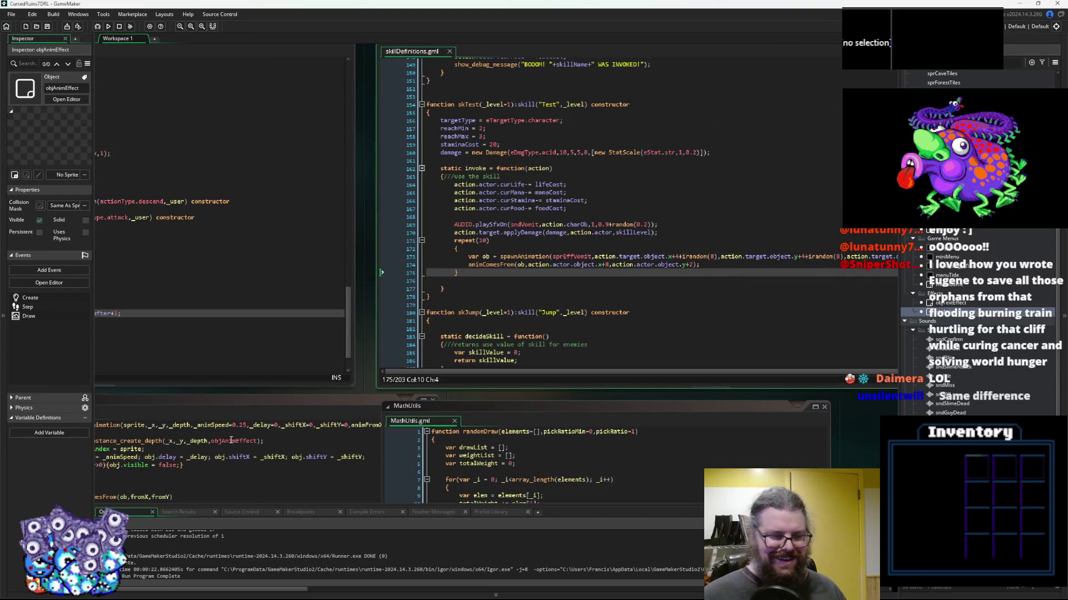
key("ctrl+Tab")
key("ctrl+Tab")
key("ctrl+Tab")
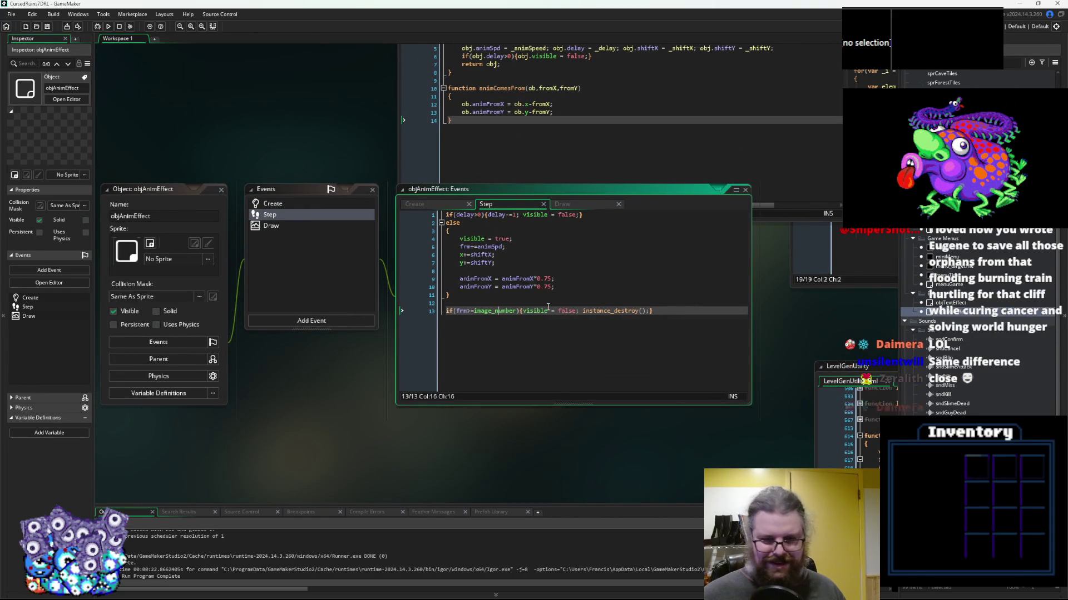
key("Up")
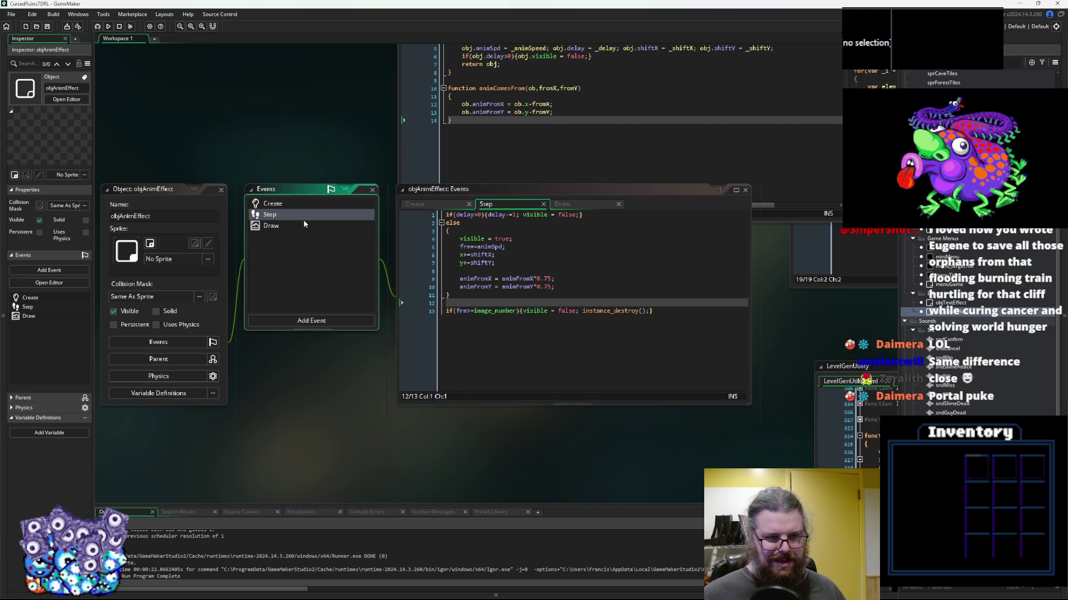
Change both '+animFrom' offsets to '-' in the Draw event's draw_sprite_ext, then run the game
left_click(300, 224)
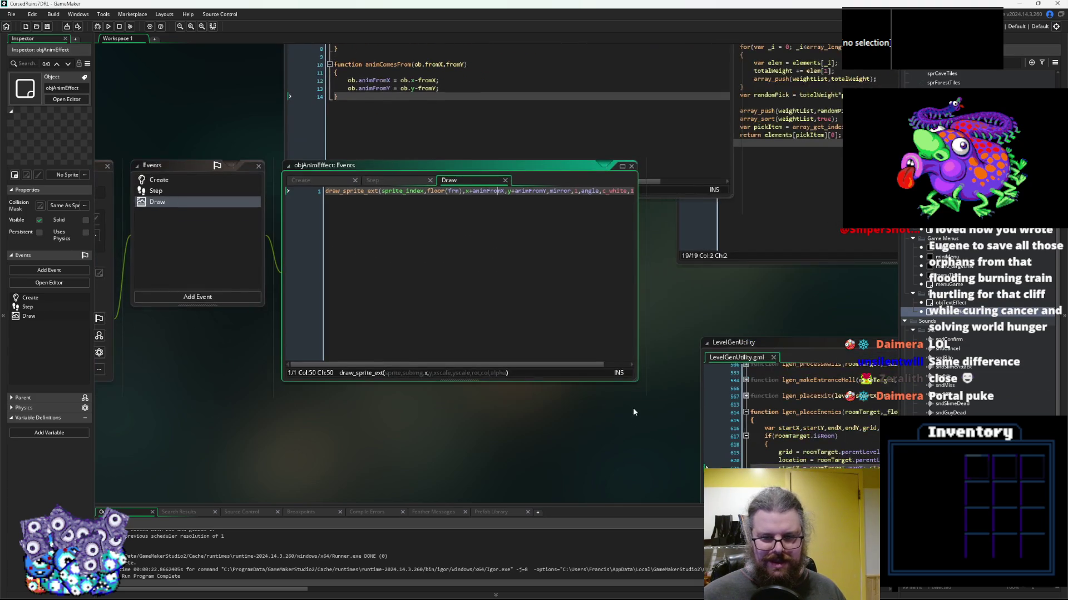
double_click(634, 381)
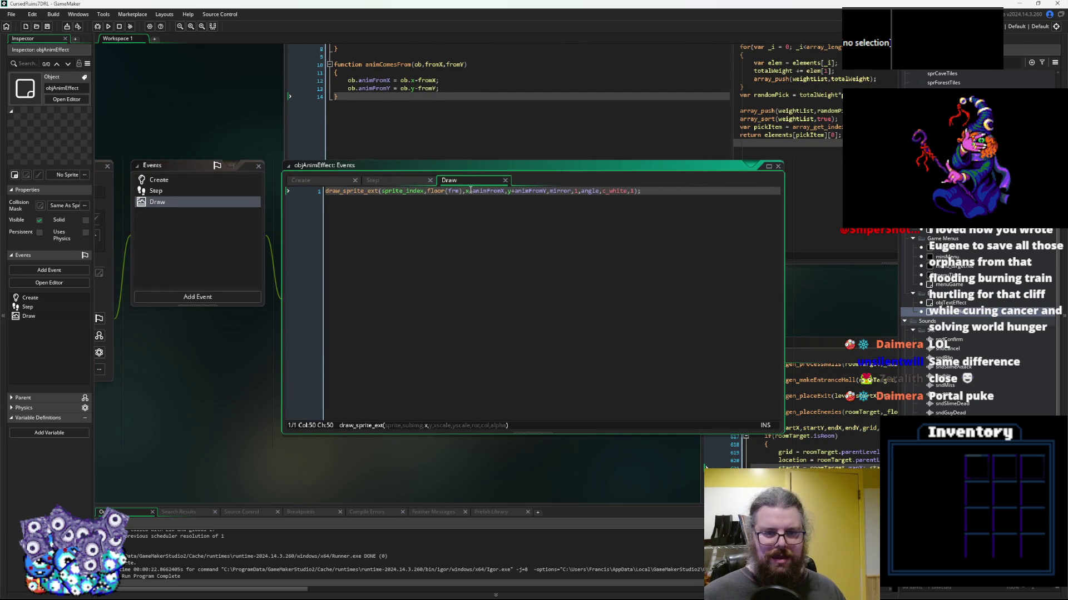
key("Right")
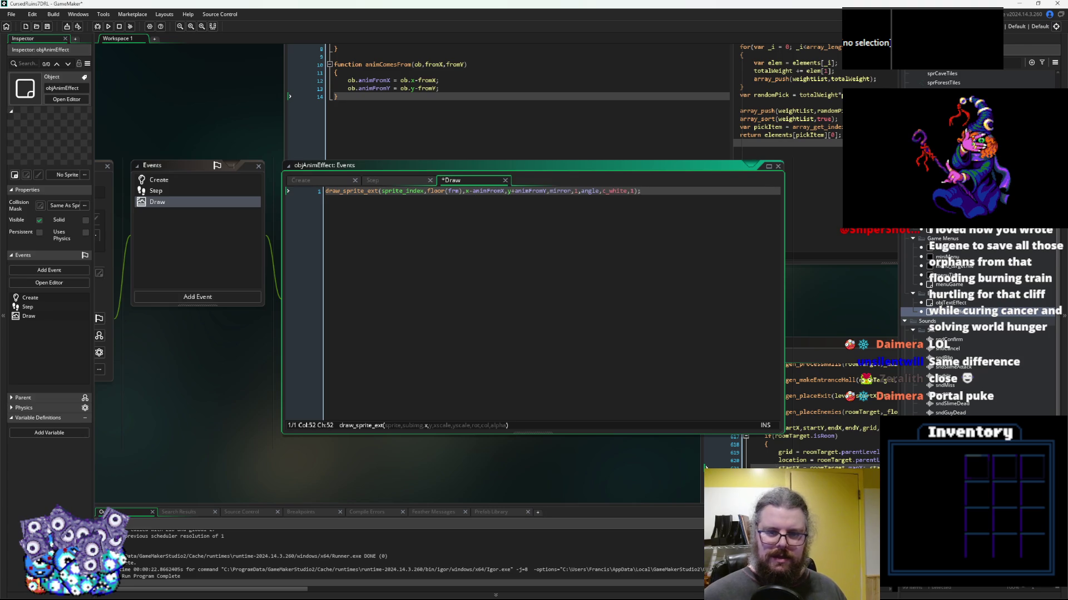
key("BackSpace")
type("-")
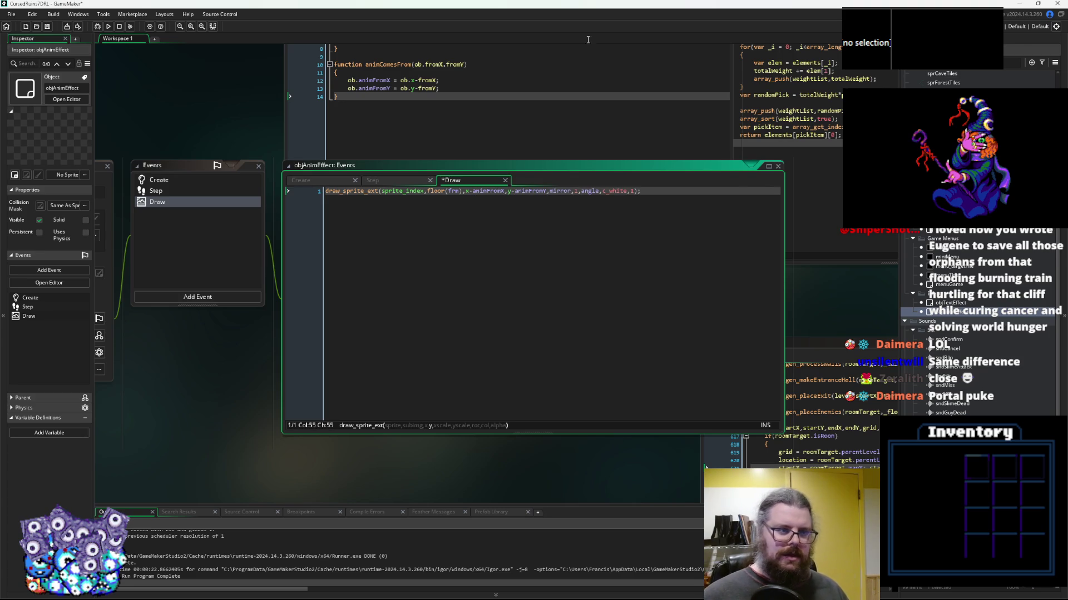
left_click(102, 27)
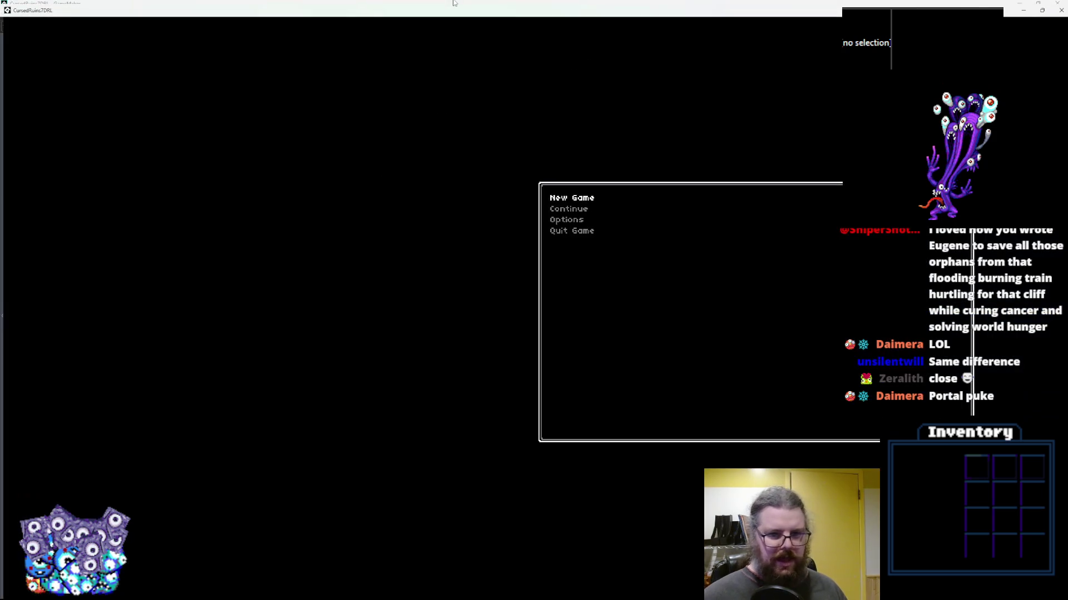
Start a New Game, reveal the dungeon with M, and walk toward the monsters
key("Return")
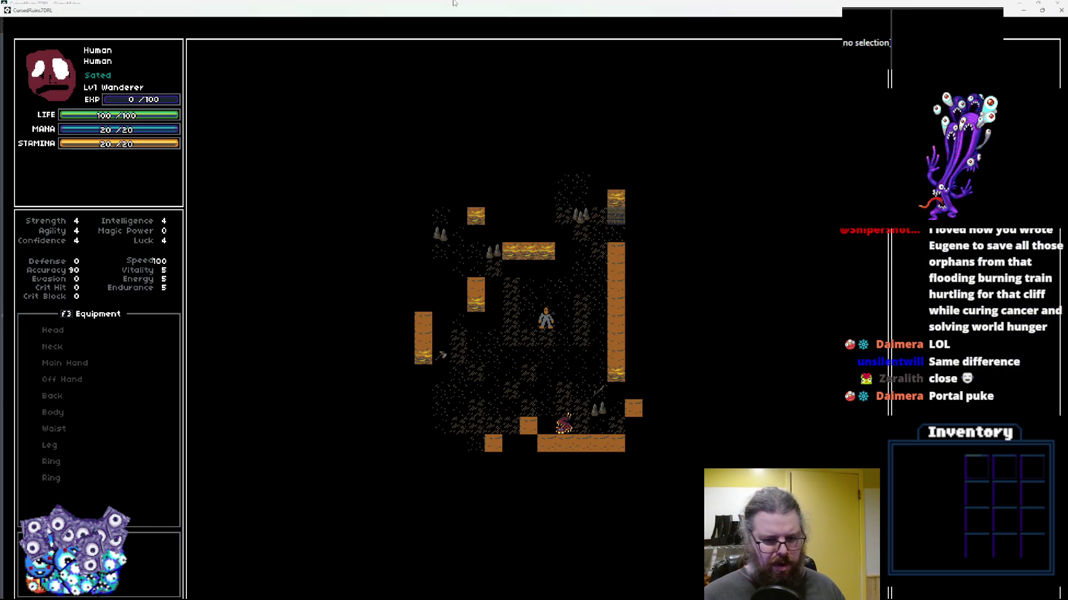
key("KP_7")
key("KP_7")
key("KP_7")
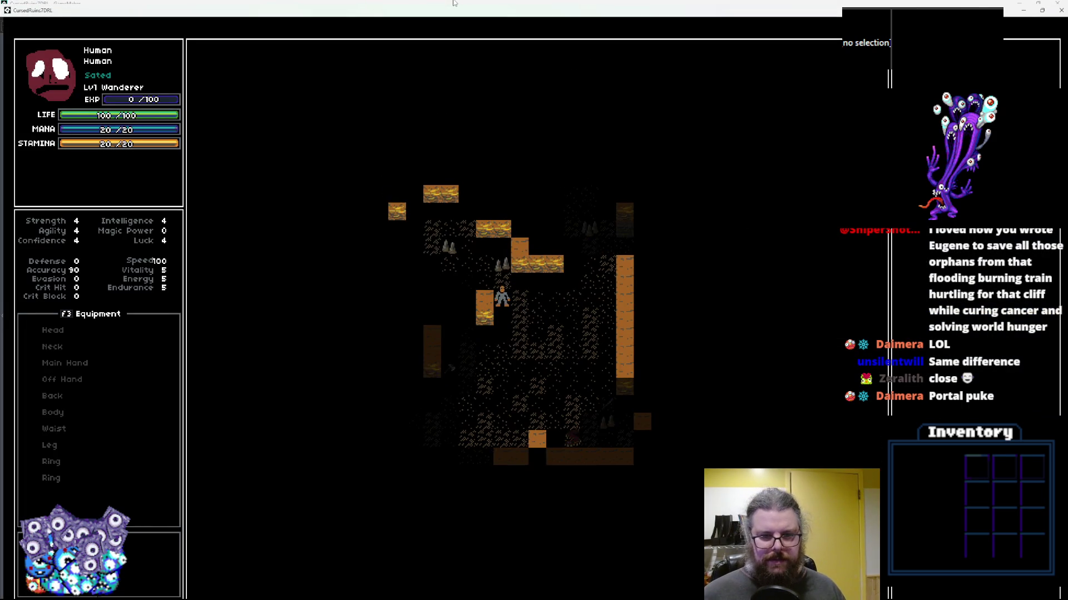
key("KP_3")
key("KP_3")
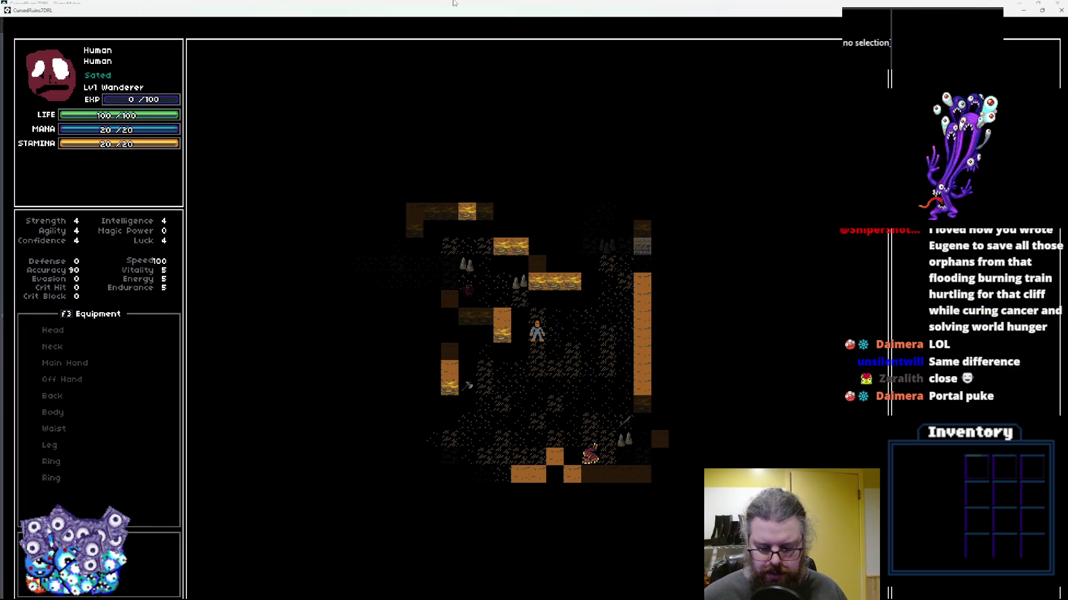
key("m")
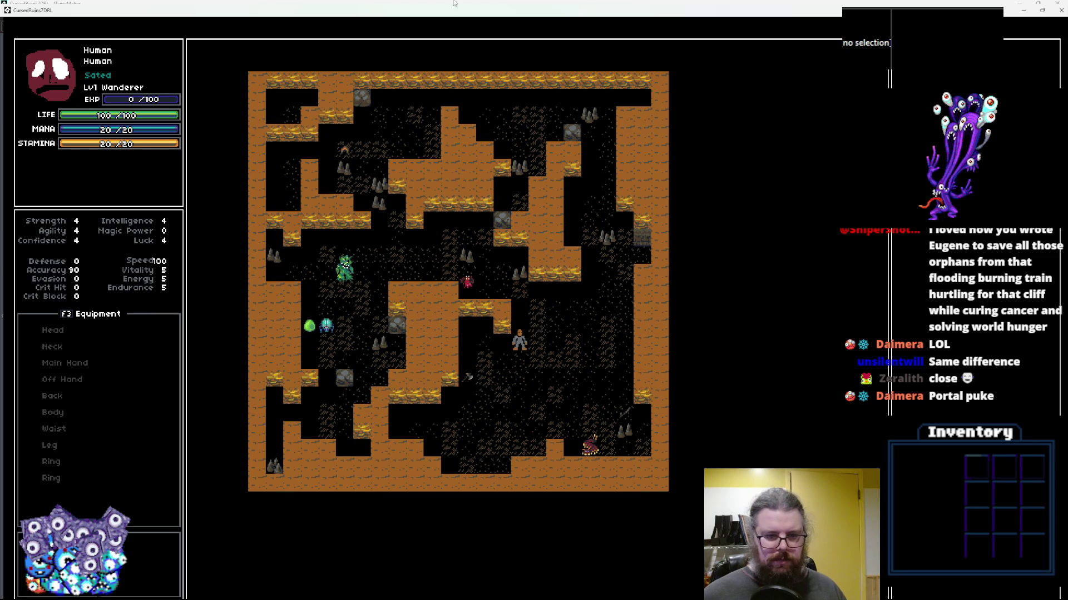
key("KP_7")
key("KP_7")
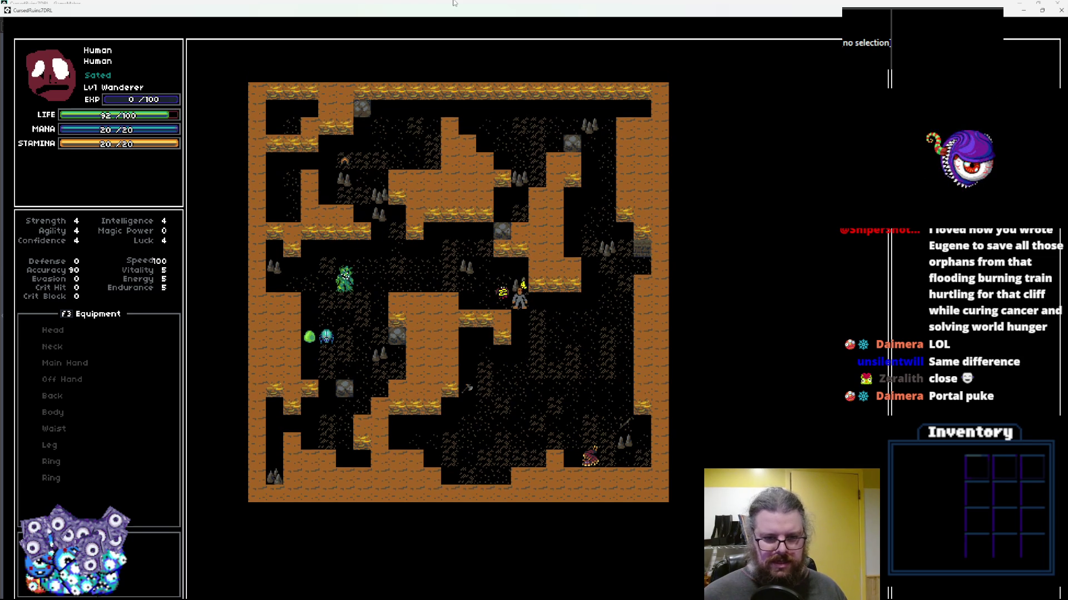
key("KP_7")
key("KP_8")
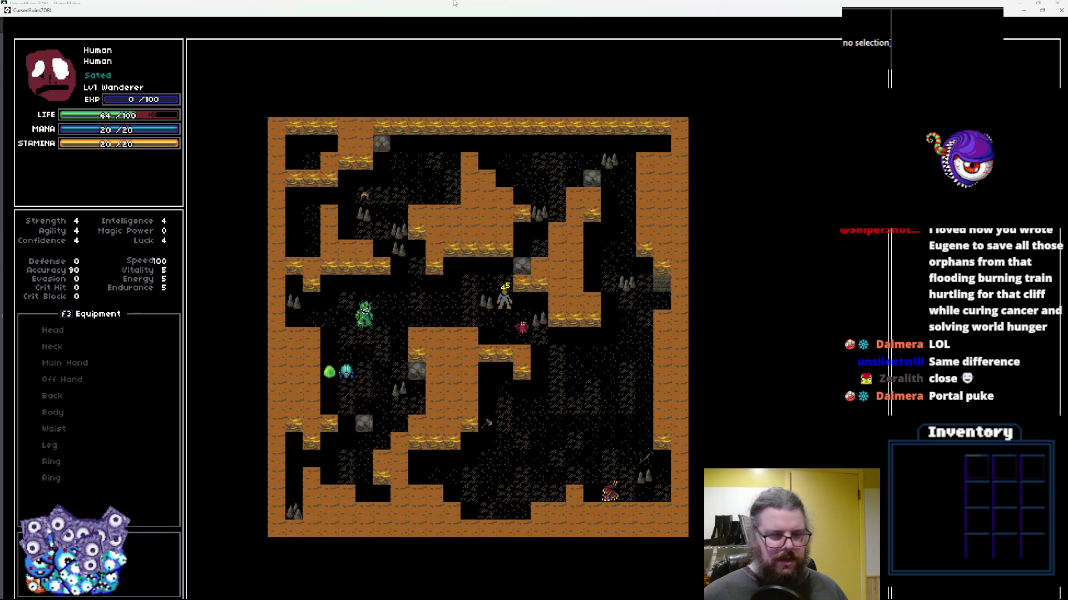
key("KP_7")
Fight next to the monsters until life drops to 7/100, then restore the game window
key("KP_4")
key("KP_4")
key("KP_2")
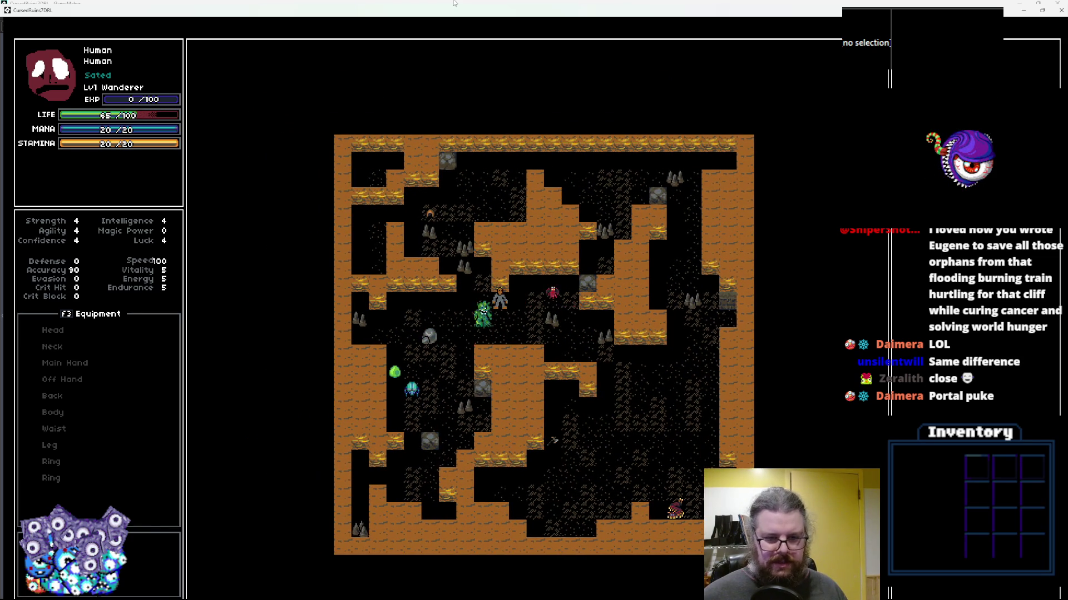
key("KP_3")
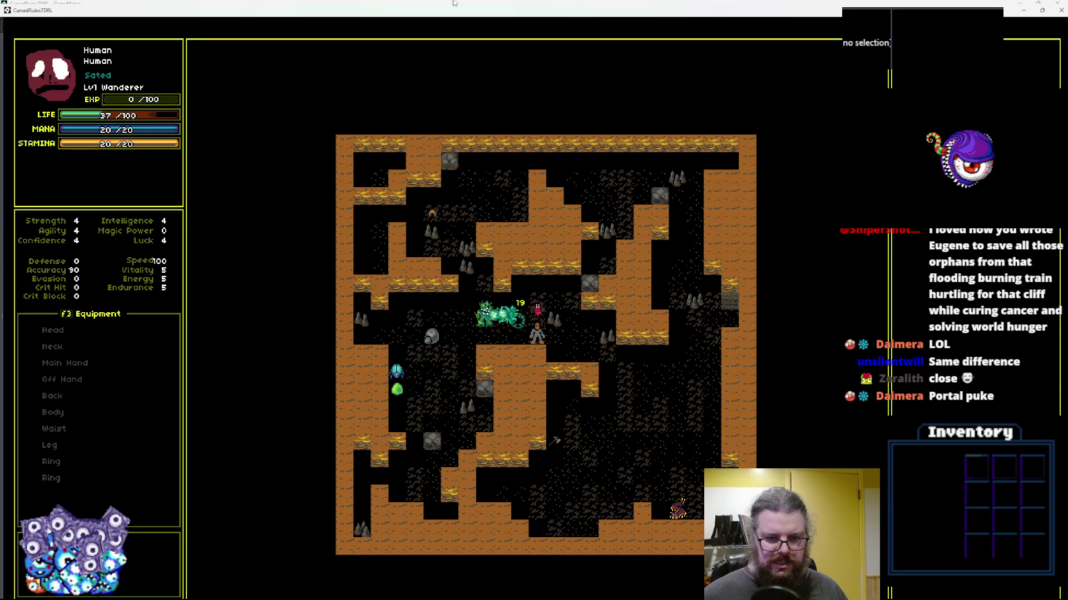
key("KP_6")
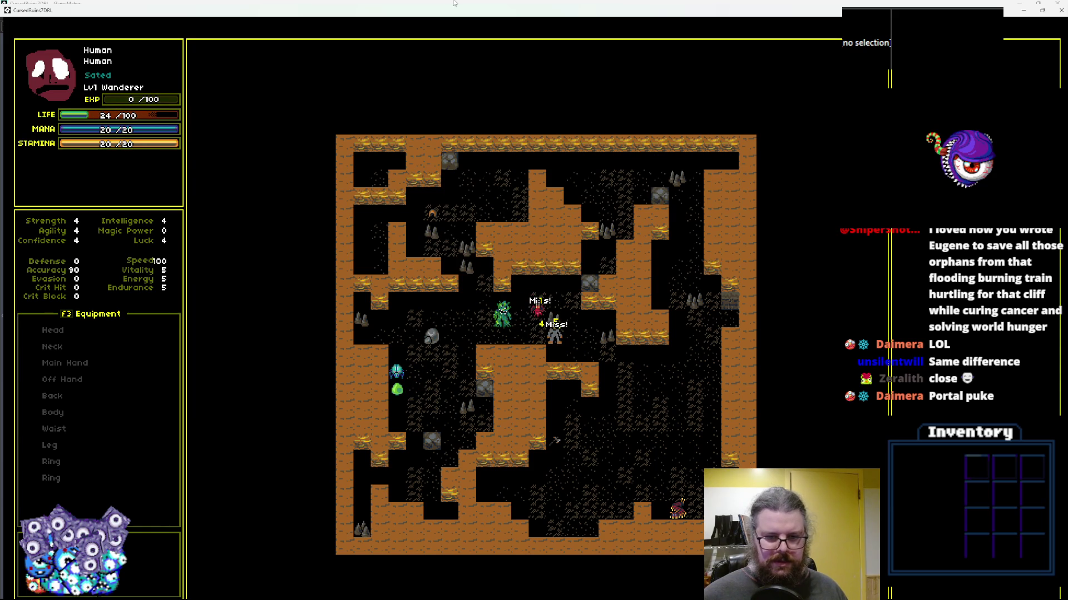
key("KP_6")
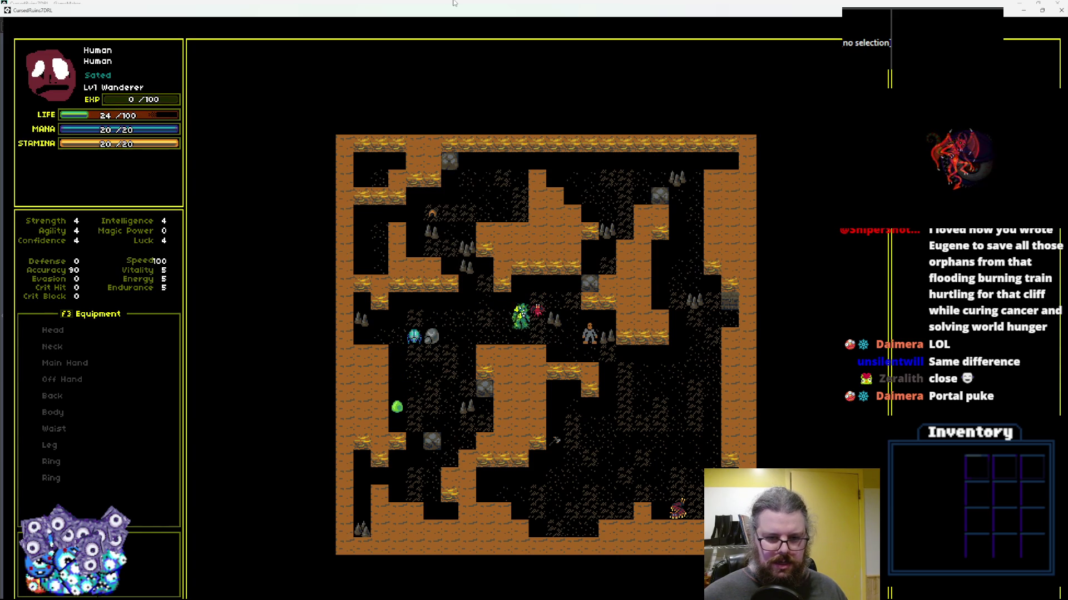
key("KP_6")
key("KP_3")
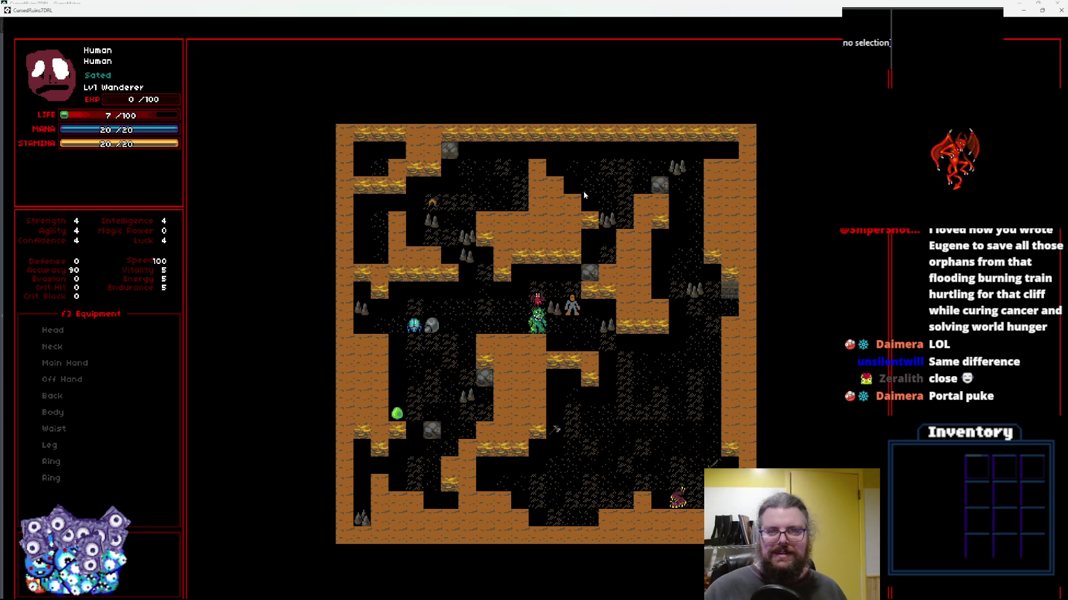
mouse_move(527, 15)
left_mouse_down()
mouse_move(479, 139)
mouse_move(431, 206)
left_mouse_up()
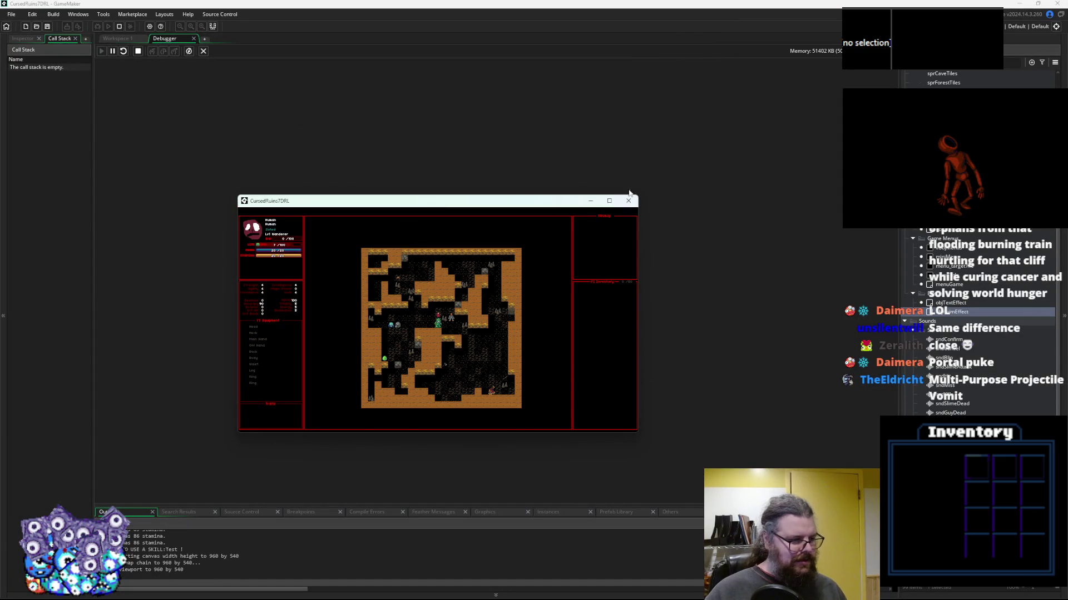
Close the game window and the Debugger tab to return to the code workspace
left_click(628, 201)
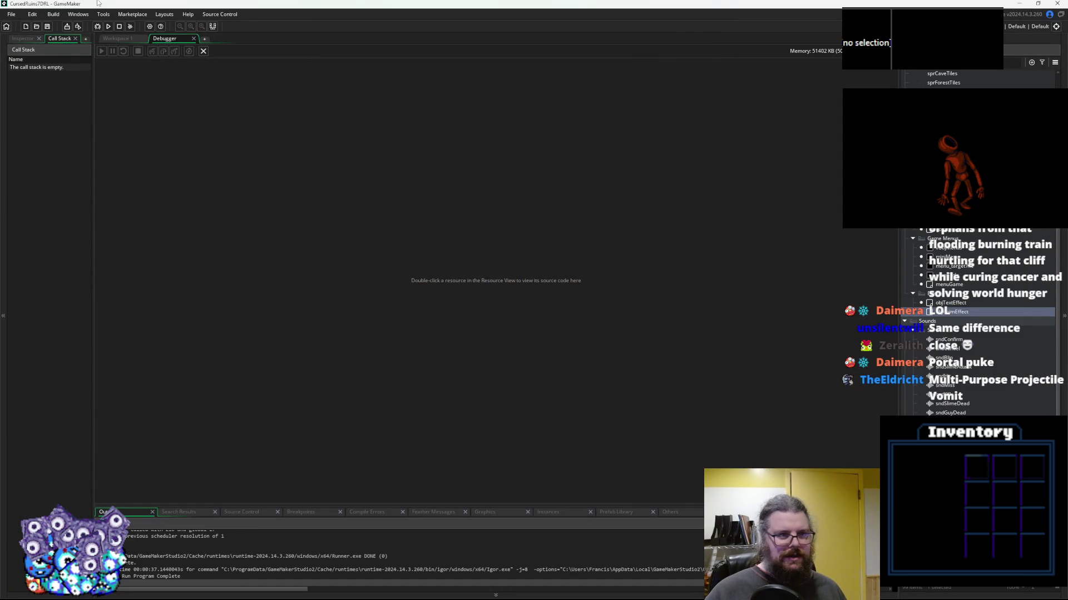
left_click(203, 51)
left_click(407, 275)
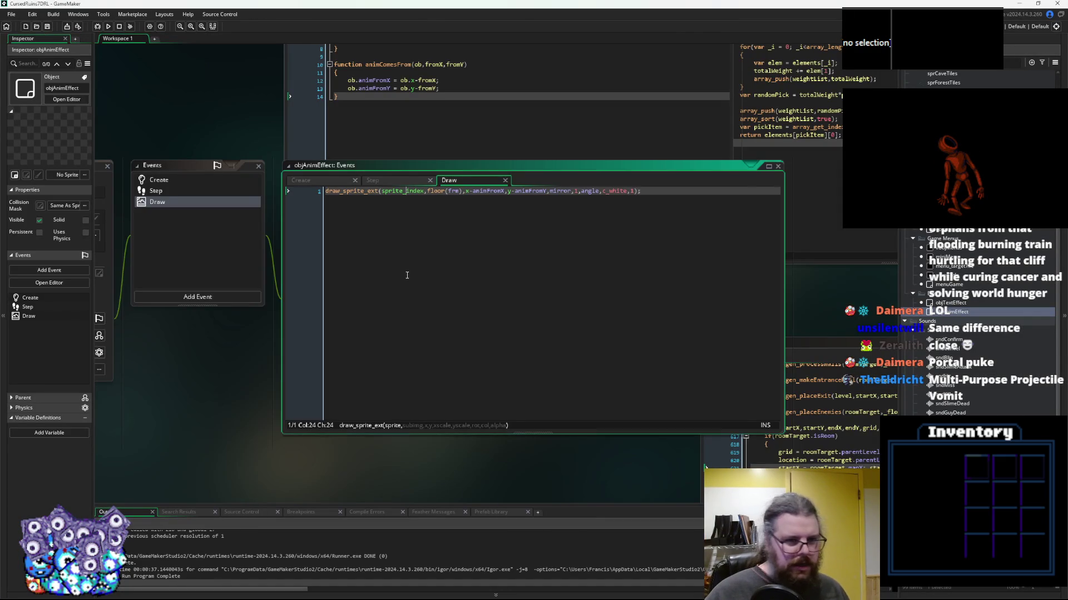
Rearrange the workspace so objAnimEffect's Draw code sits beside the LevelGenUtility code
mouse_move(356, 116)
left_mouse_down()
mouse_move(246, 262)
mouse_move(304, 218)
left_mouse_up()
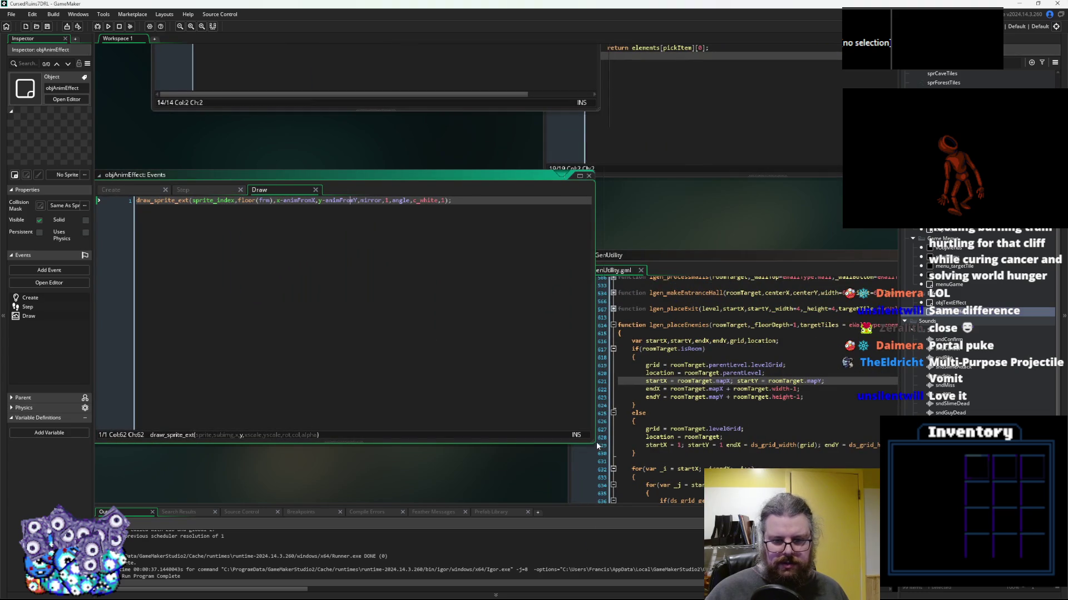
left_click_drag(593, 441, 361, 443)
left_click_drag(565, 293, 448, 228)
left_click(205, 308)
left_click_drag(205, 307, 529, 248)
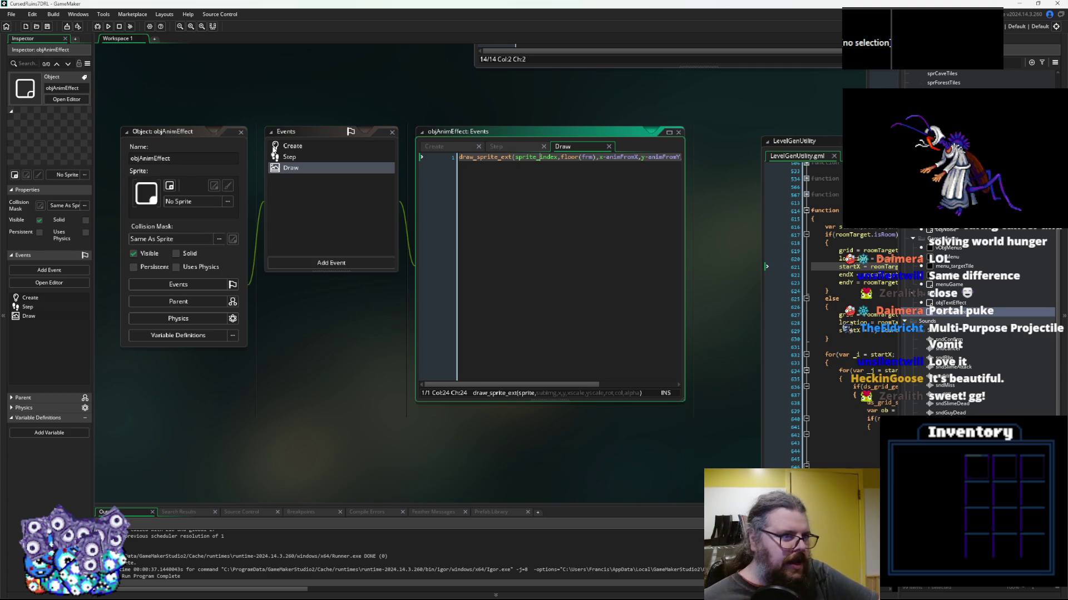
left_click(87, 59)
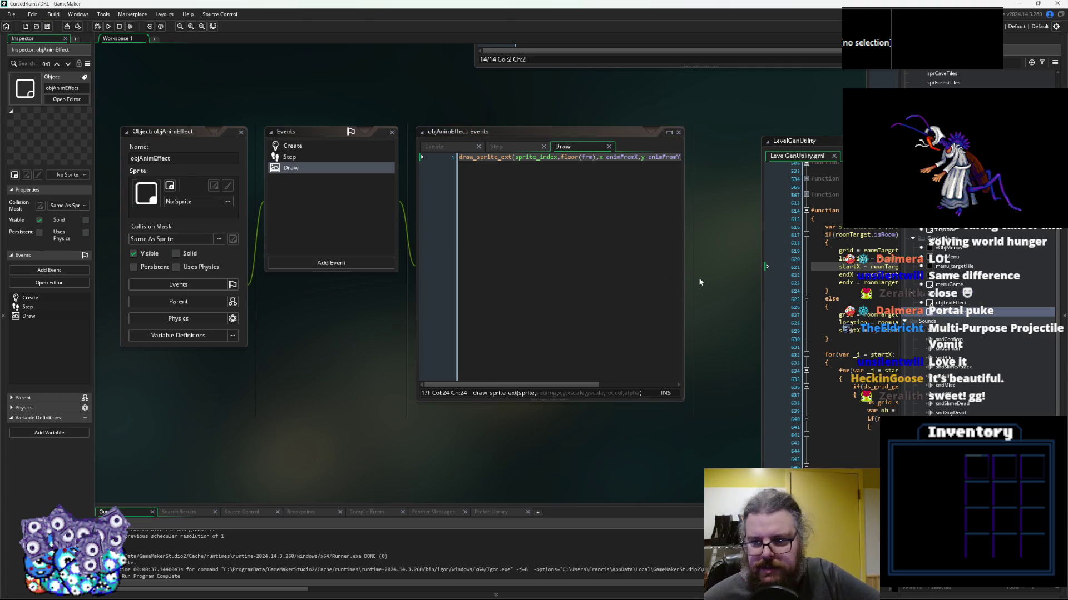
scroll(700, 282, "right", 10)
left_click_drag(317, 160, 284, 165)
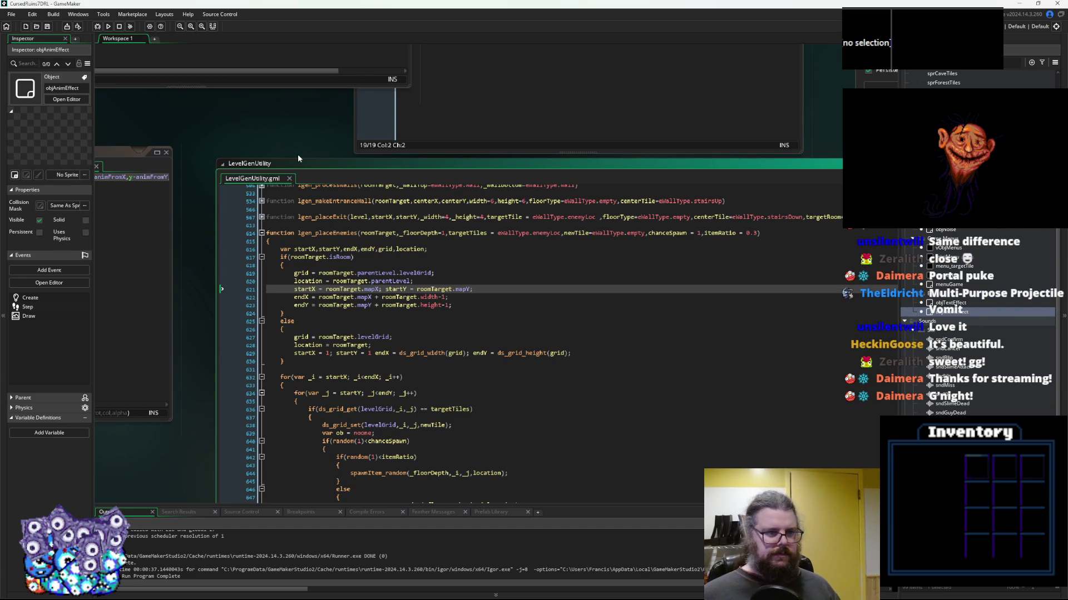
left_click_drag(285, 143, 615, 145)
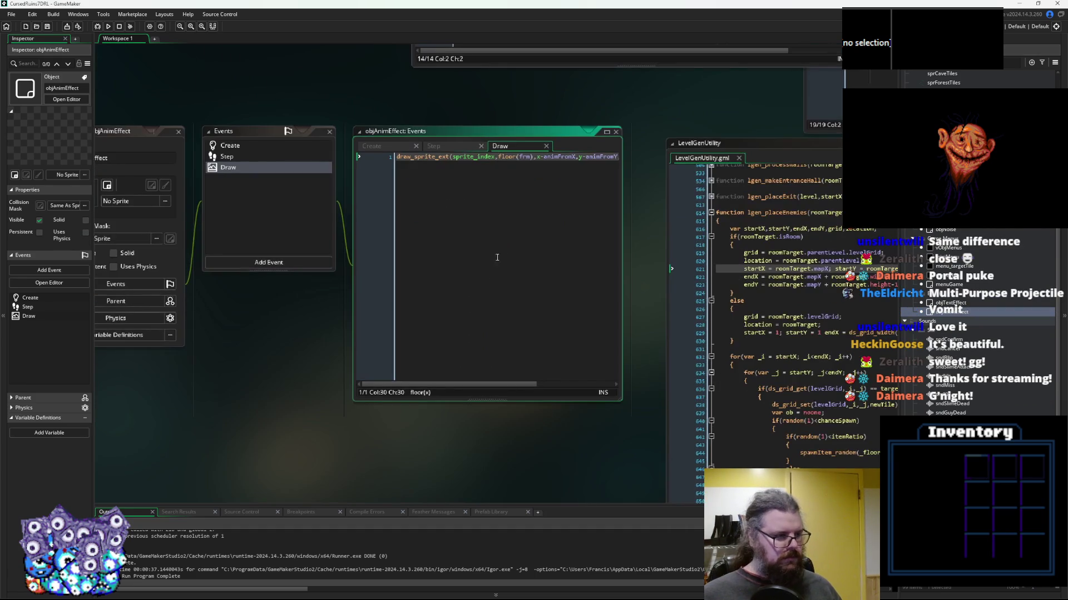
left_click(506, 243)
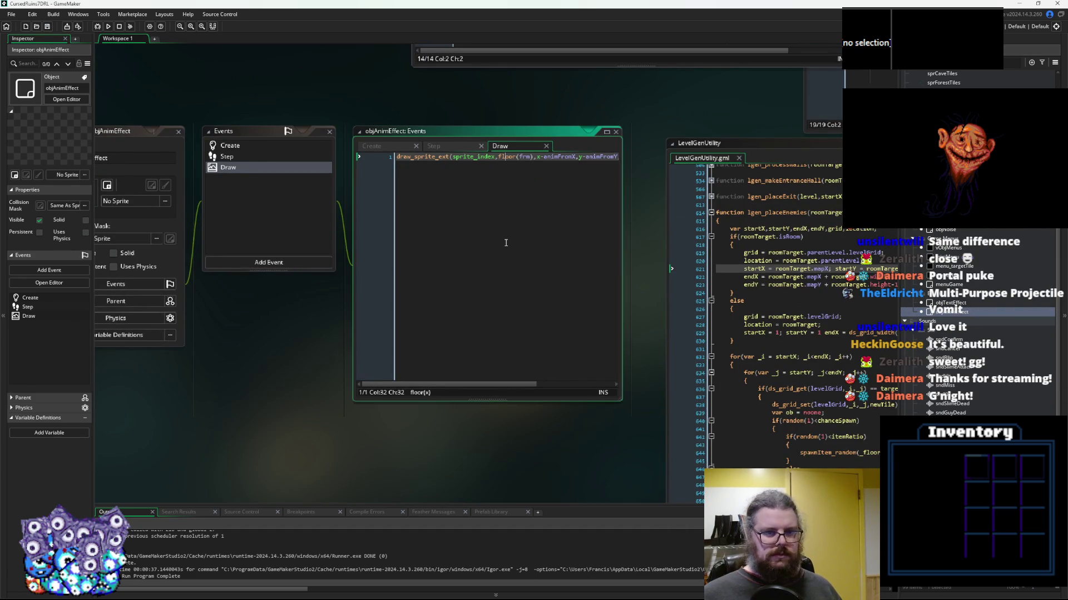